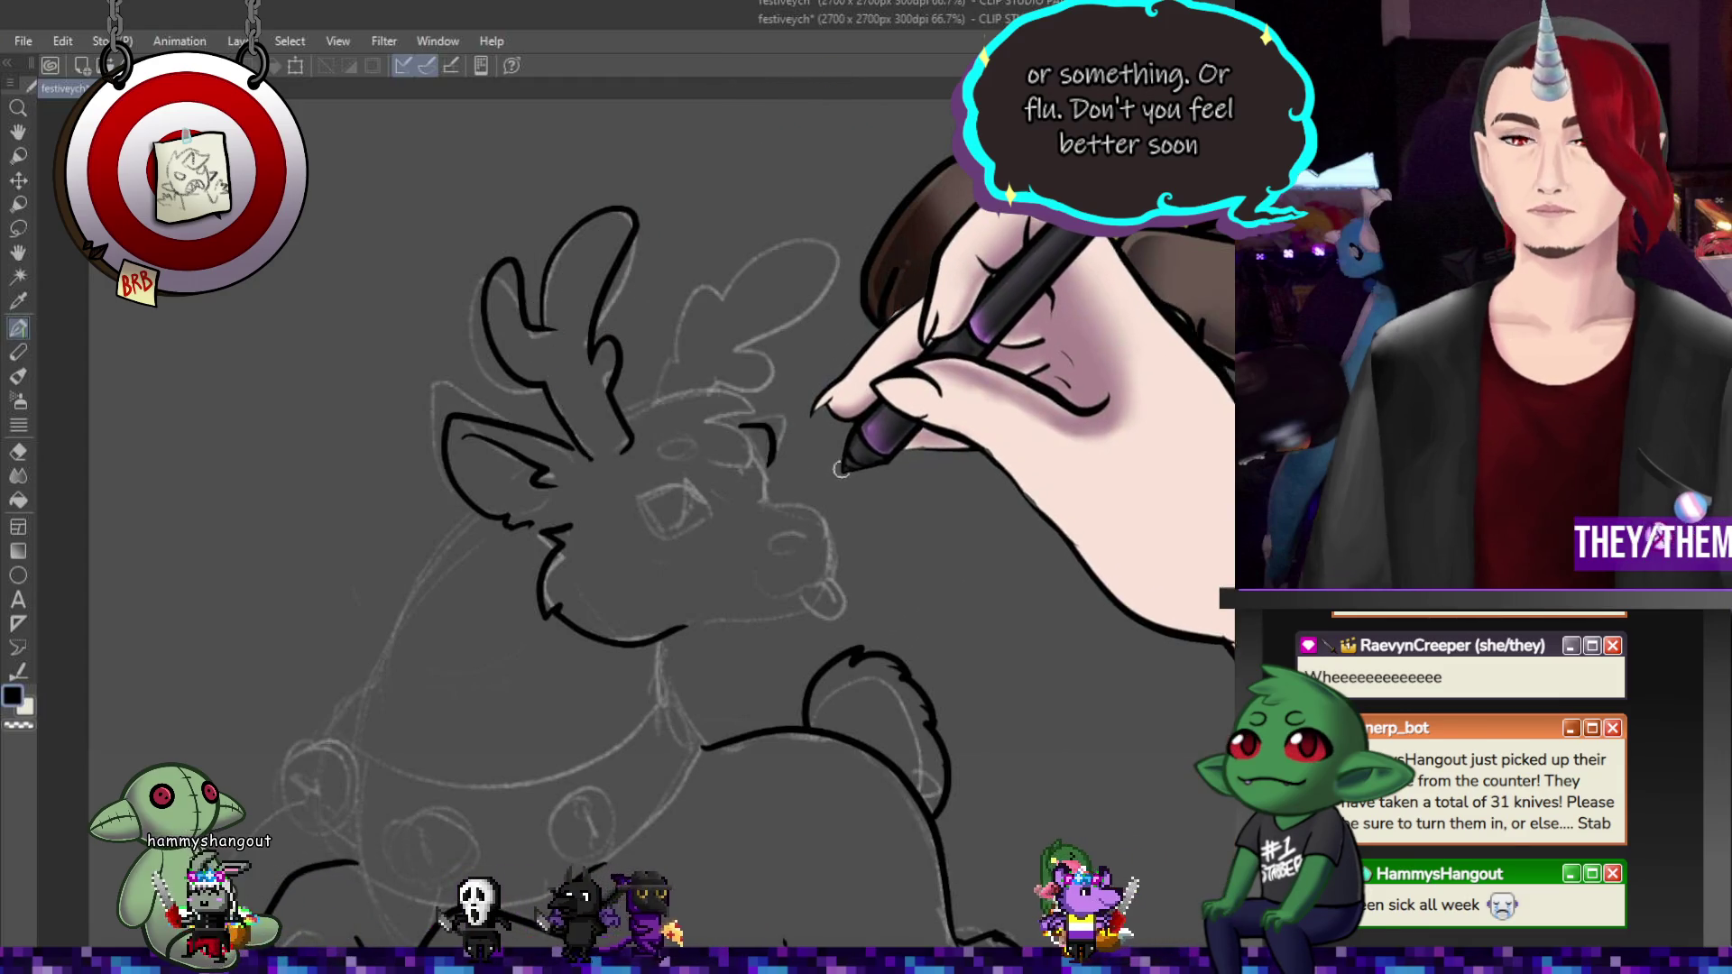
# - Trace a face stroke and the snout curve in clean black ink over the head sketch
pyautogui.moveTo(742, 418); pyautogui.dragTo(774, 462)
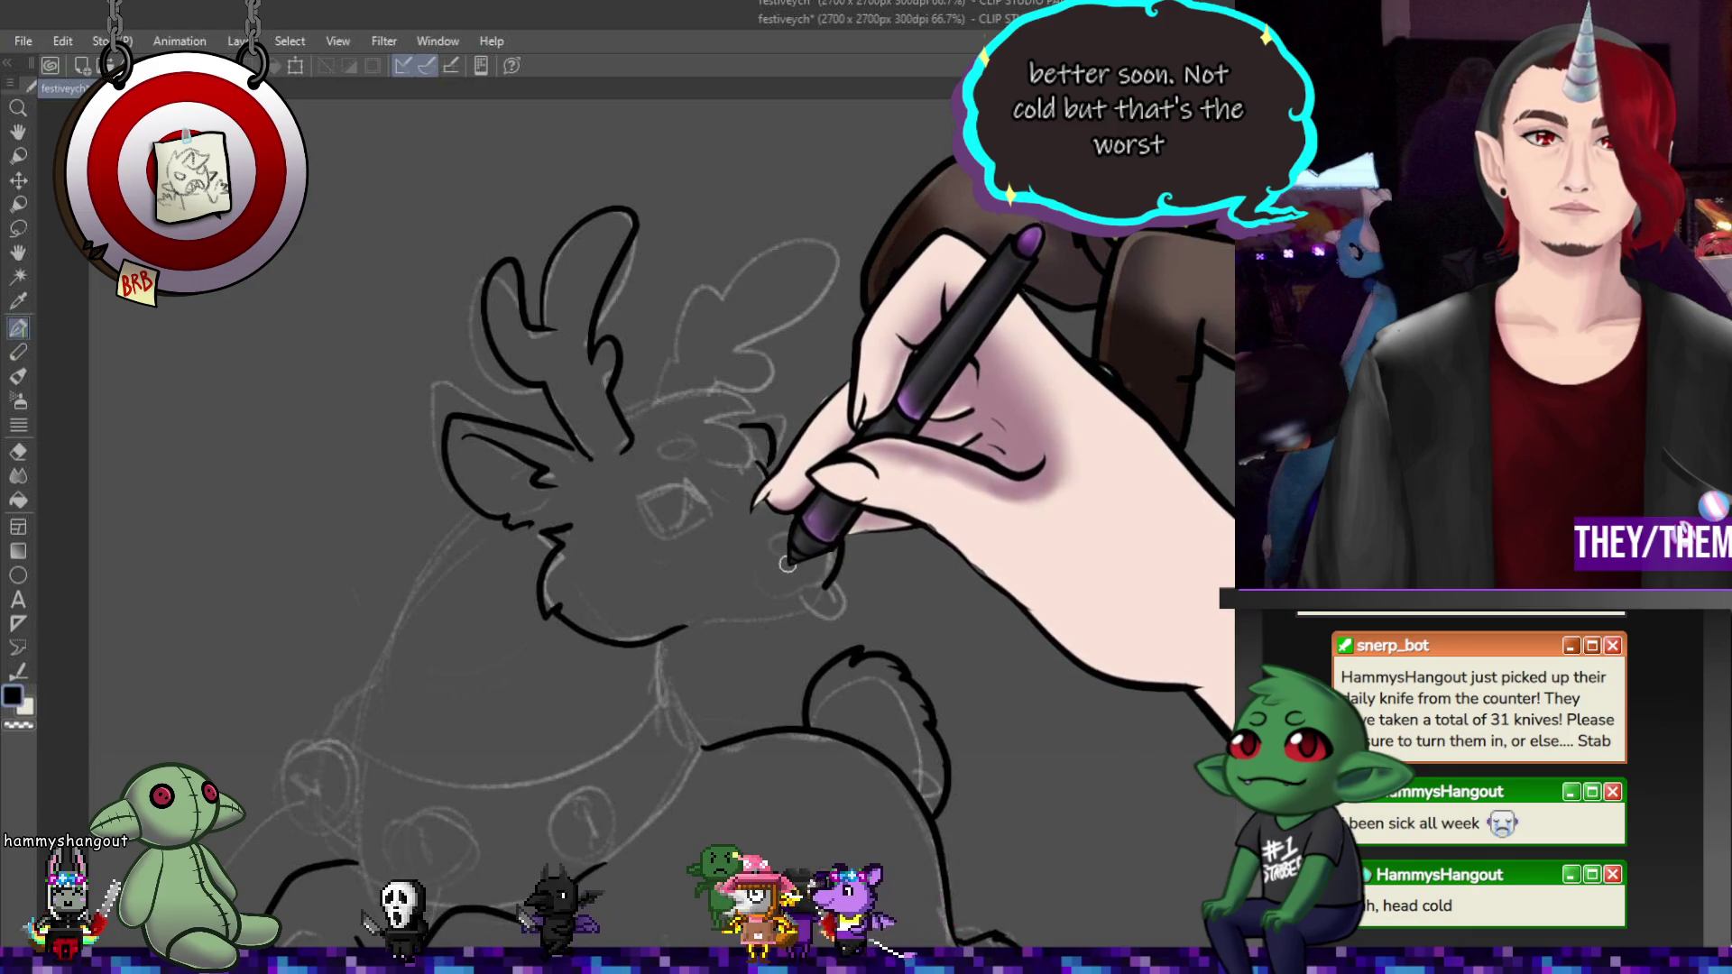
pyautogui.moveTo(778, 595); pyautogui.dragTo(824, 577)
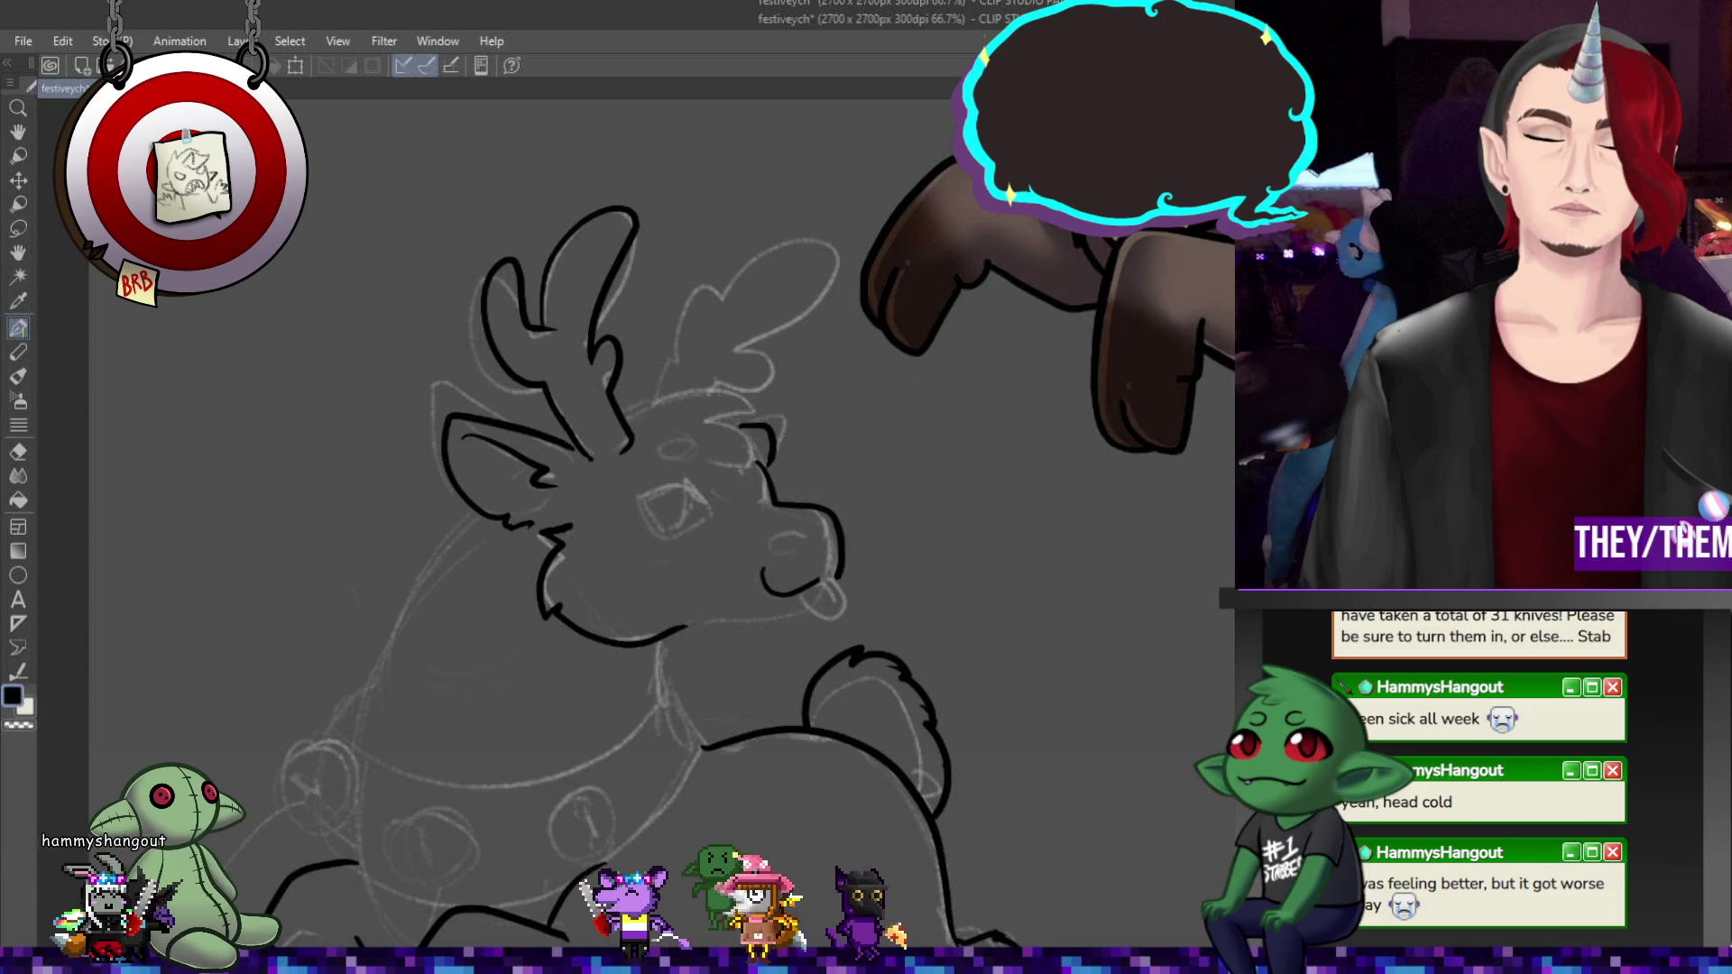
pyautogui.scroll(-1, 1146, 531)
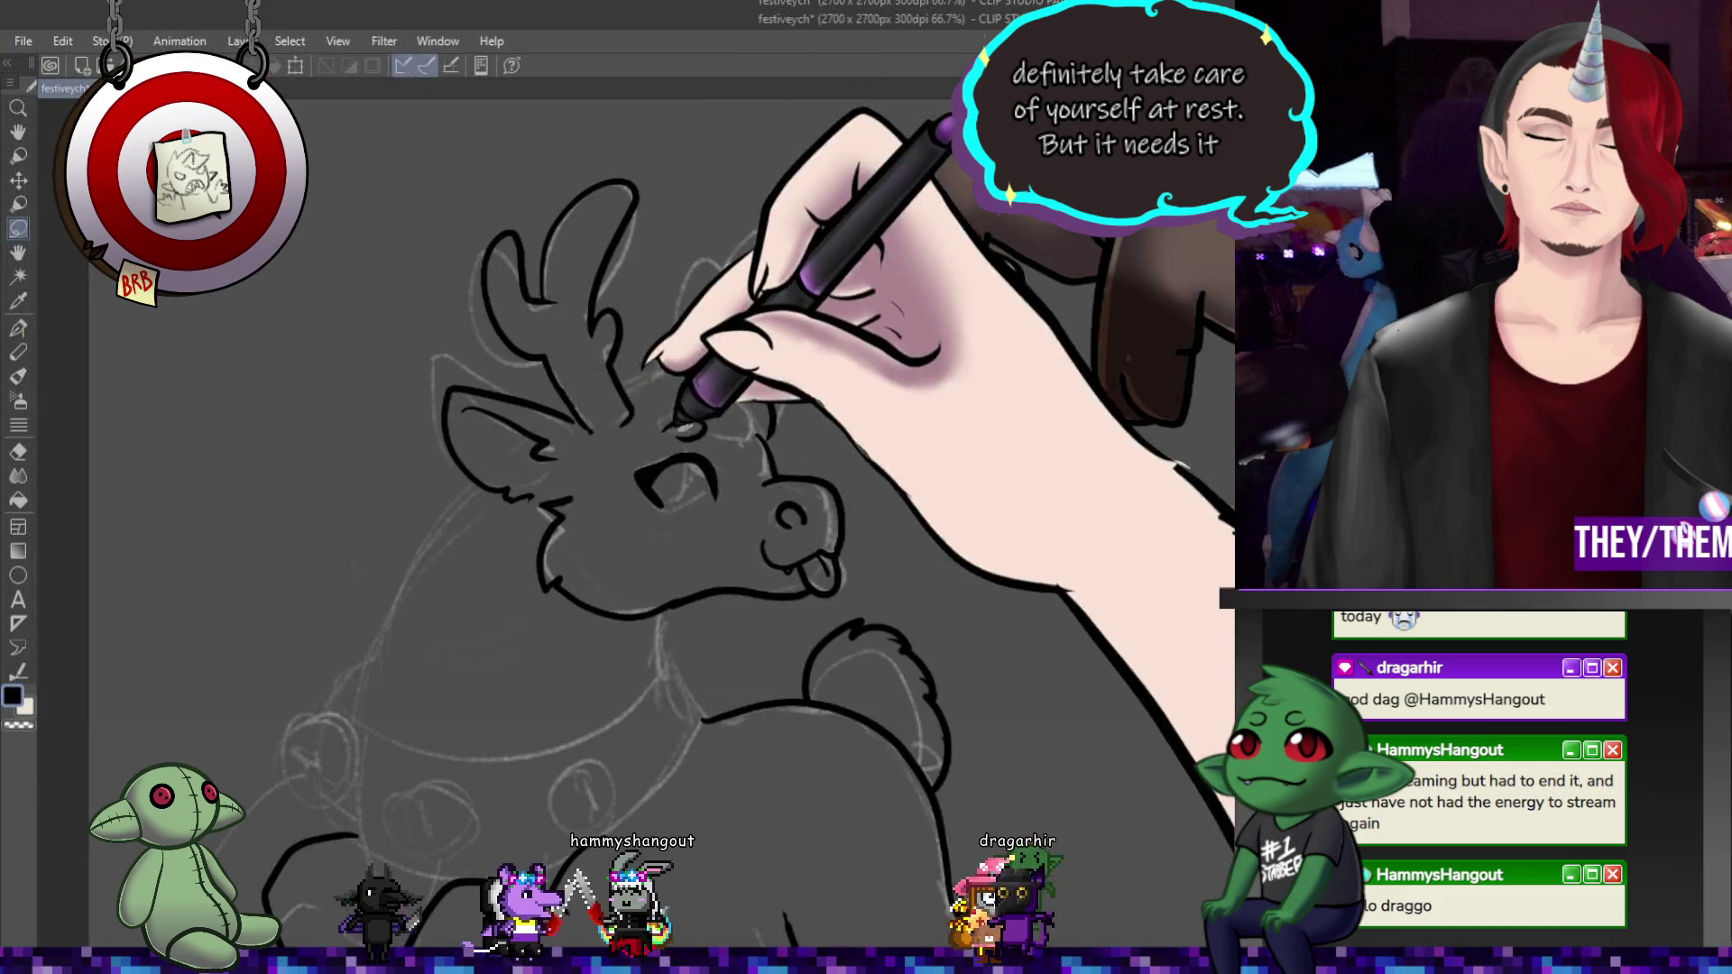
# - Lasso the inked eye, shift and slightly rotate it, then return to the pen
pyautogui.press('m')
pyautogui.moveTo(742, 492); pyautogui.dragTo(793, 409)
pyautogui.hotkey('ctrl', 't')
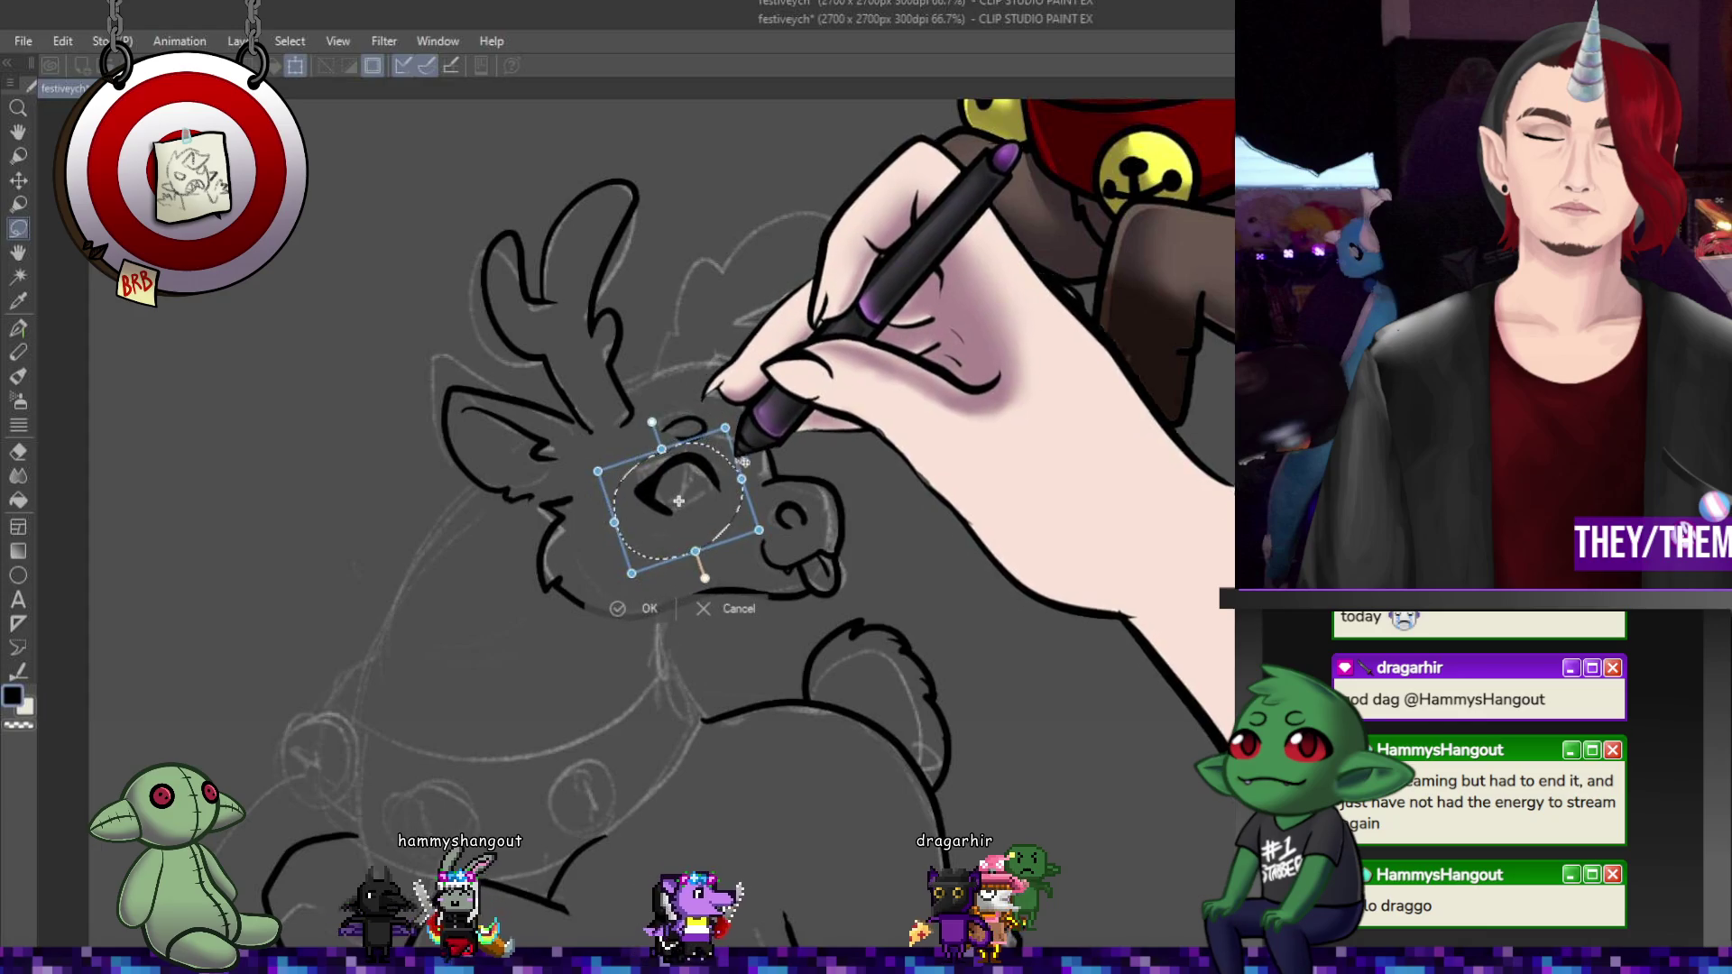
pyautogui.moveTo(715, 466); pyautogui.dragTo(725, 464)
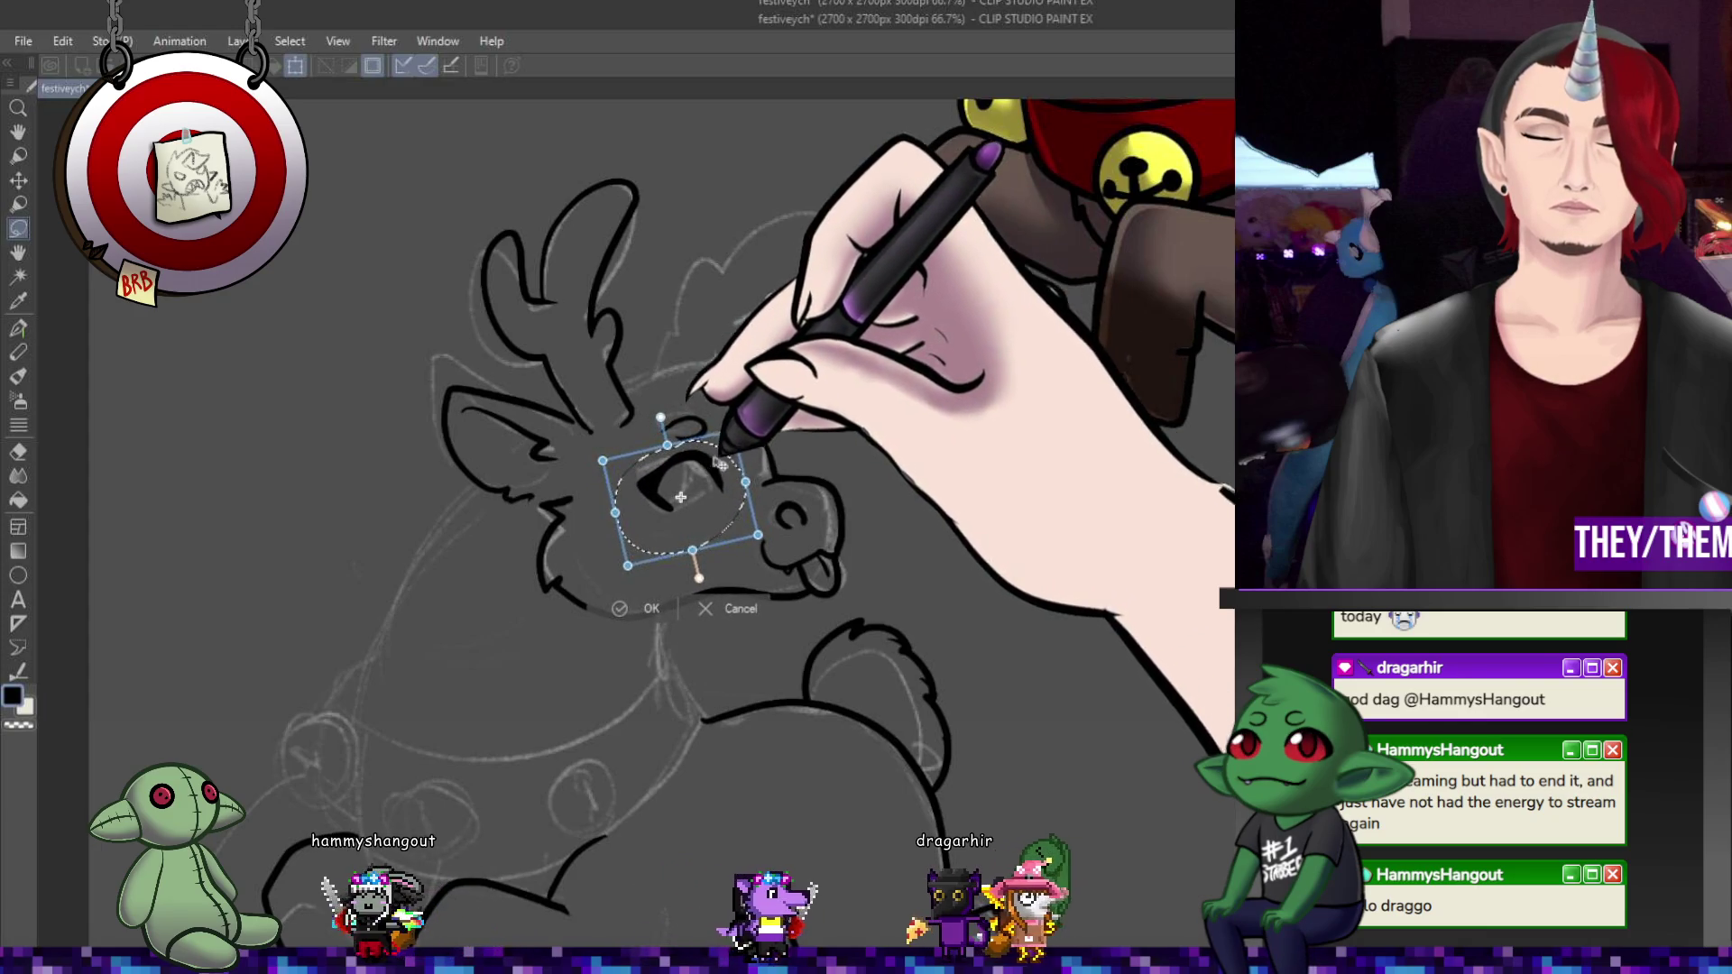
pyautogui.press('Return')
pyautogui.press('p')
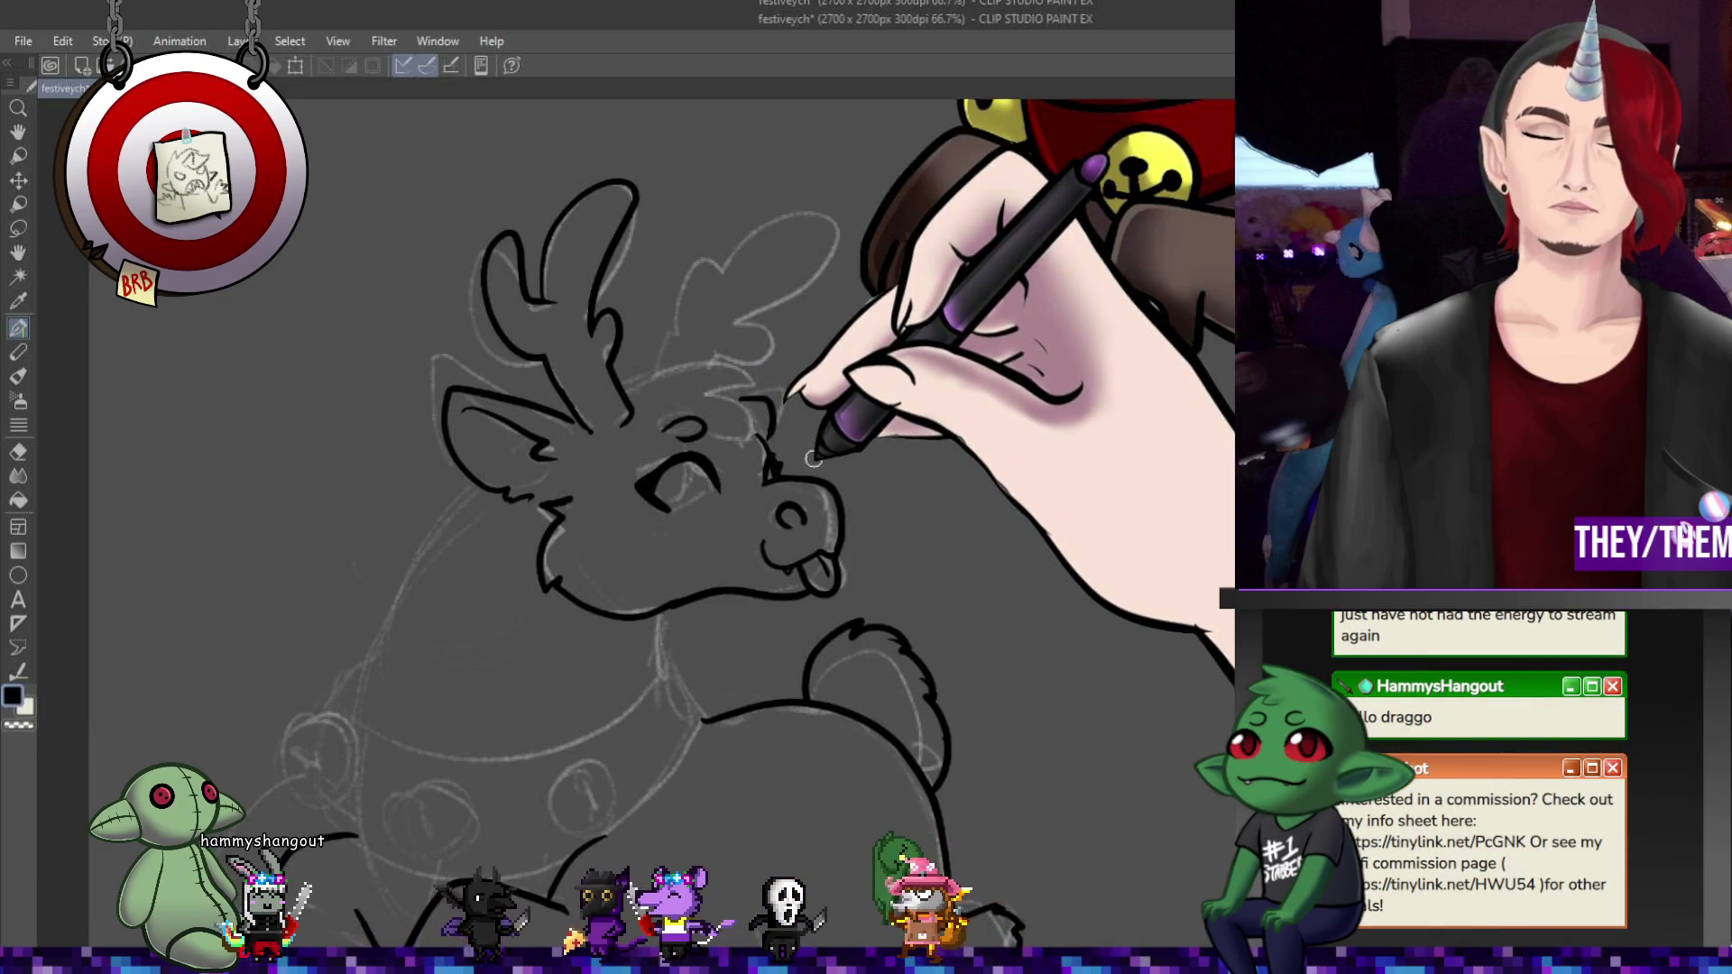
pyautogui.scroll(-3, 767, 514)
# - Zoom in on the snout and ink its nose outline, nostril and small tongue
pyautogui.scroll(3, 709, 583)
pyautogui.scroll(1, 709, 582)
pyautogui.moveTo(712, 606); pyautogui.dragTo(839, 597)
pyautogui.moveTo(762, 469)
pyautogui.mouseDown()
pyautogui.moveTo(843, 541)
pyautogui.moveTo(807, 528)
pyautogui.moveTo(864, 614)
pyautogui.mouseUp()
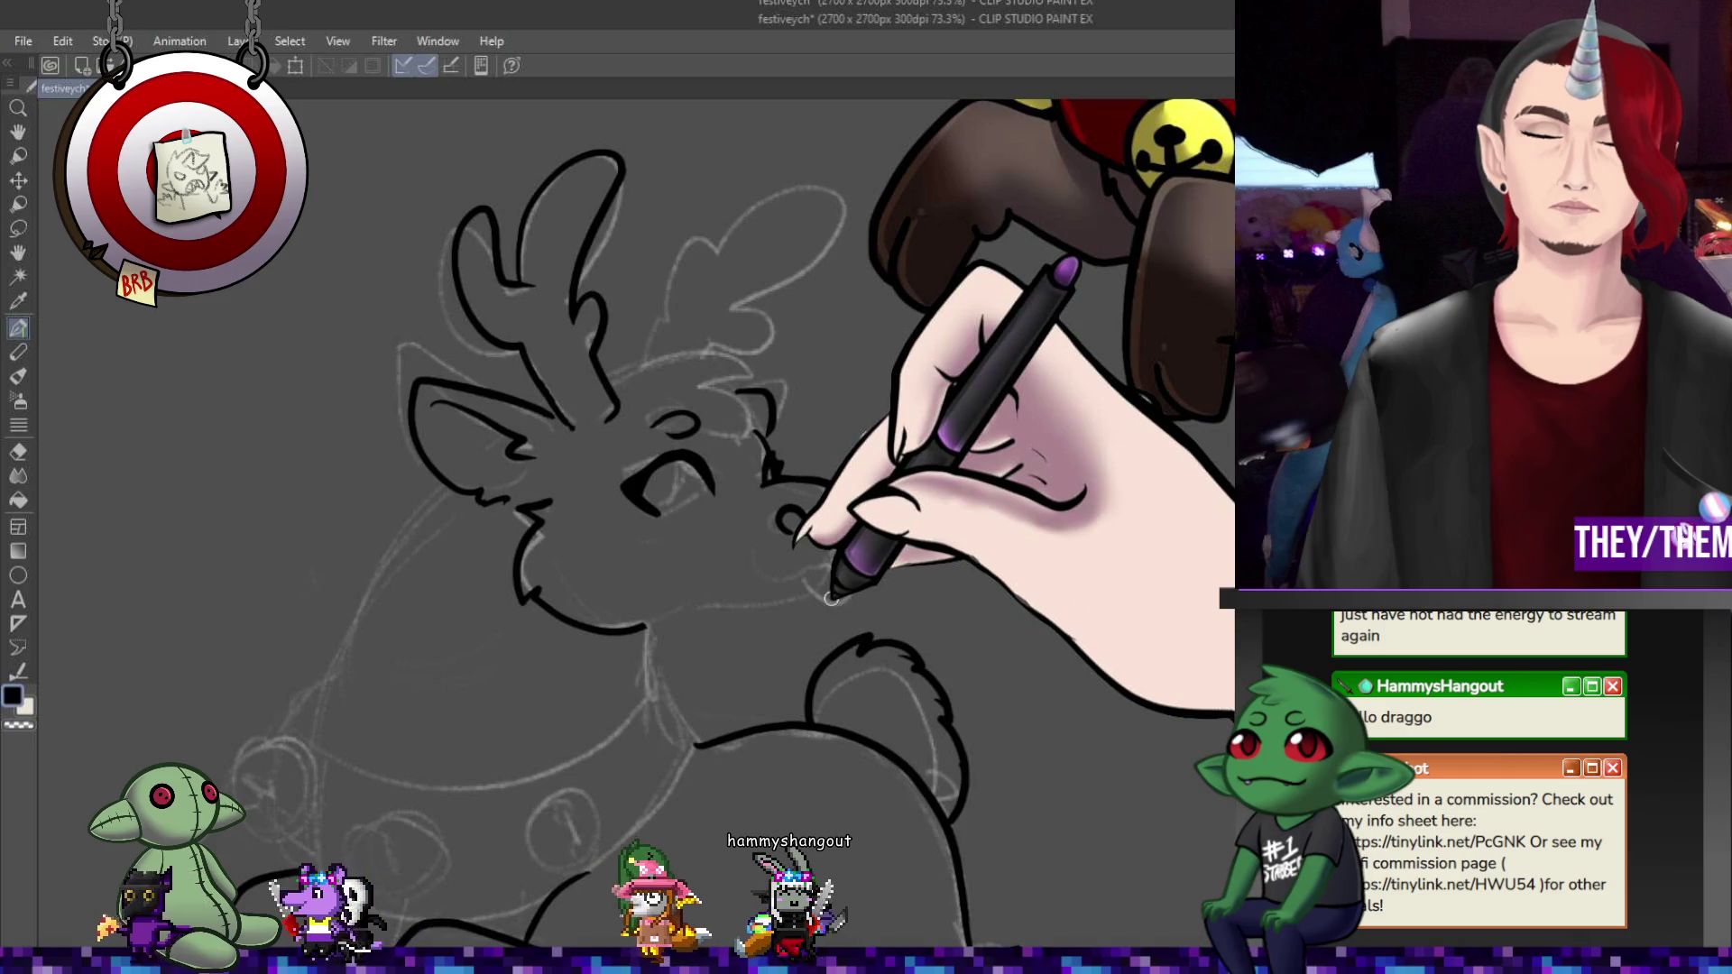
pyautogui.scroll(-5, 831, 599)
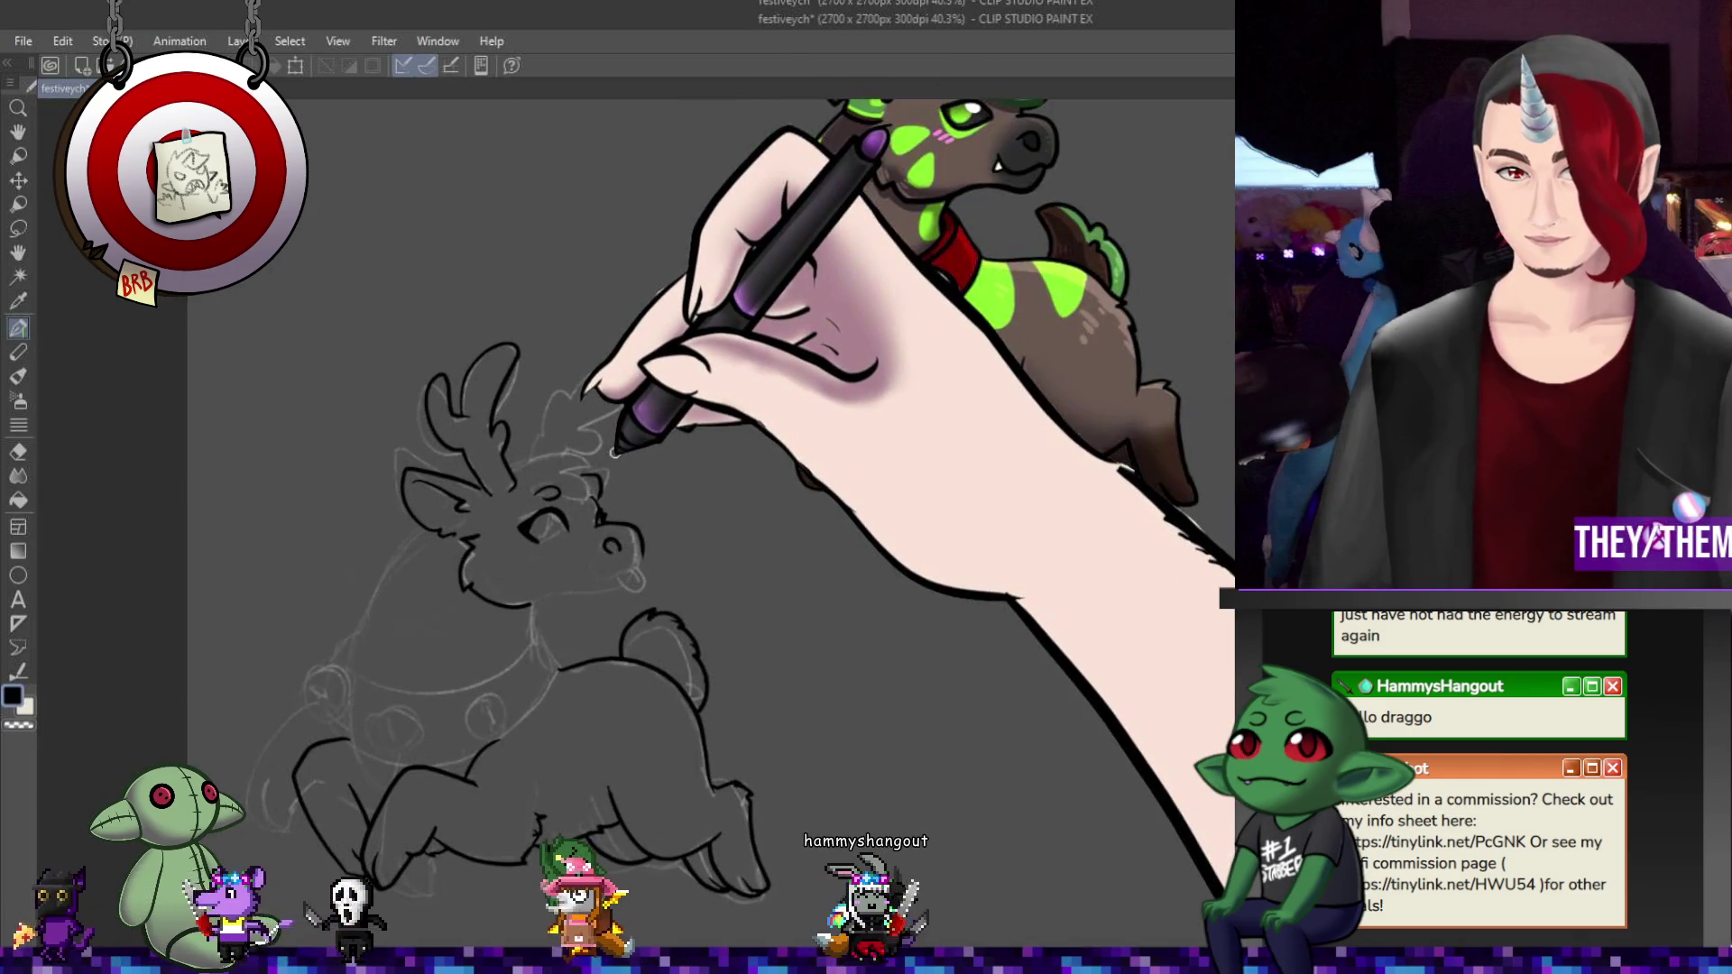
pyautogui.scroll(4, 614, 453)
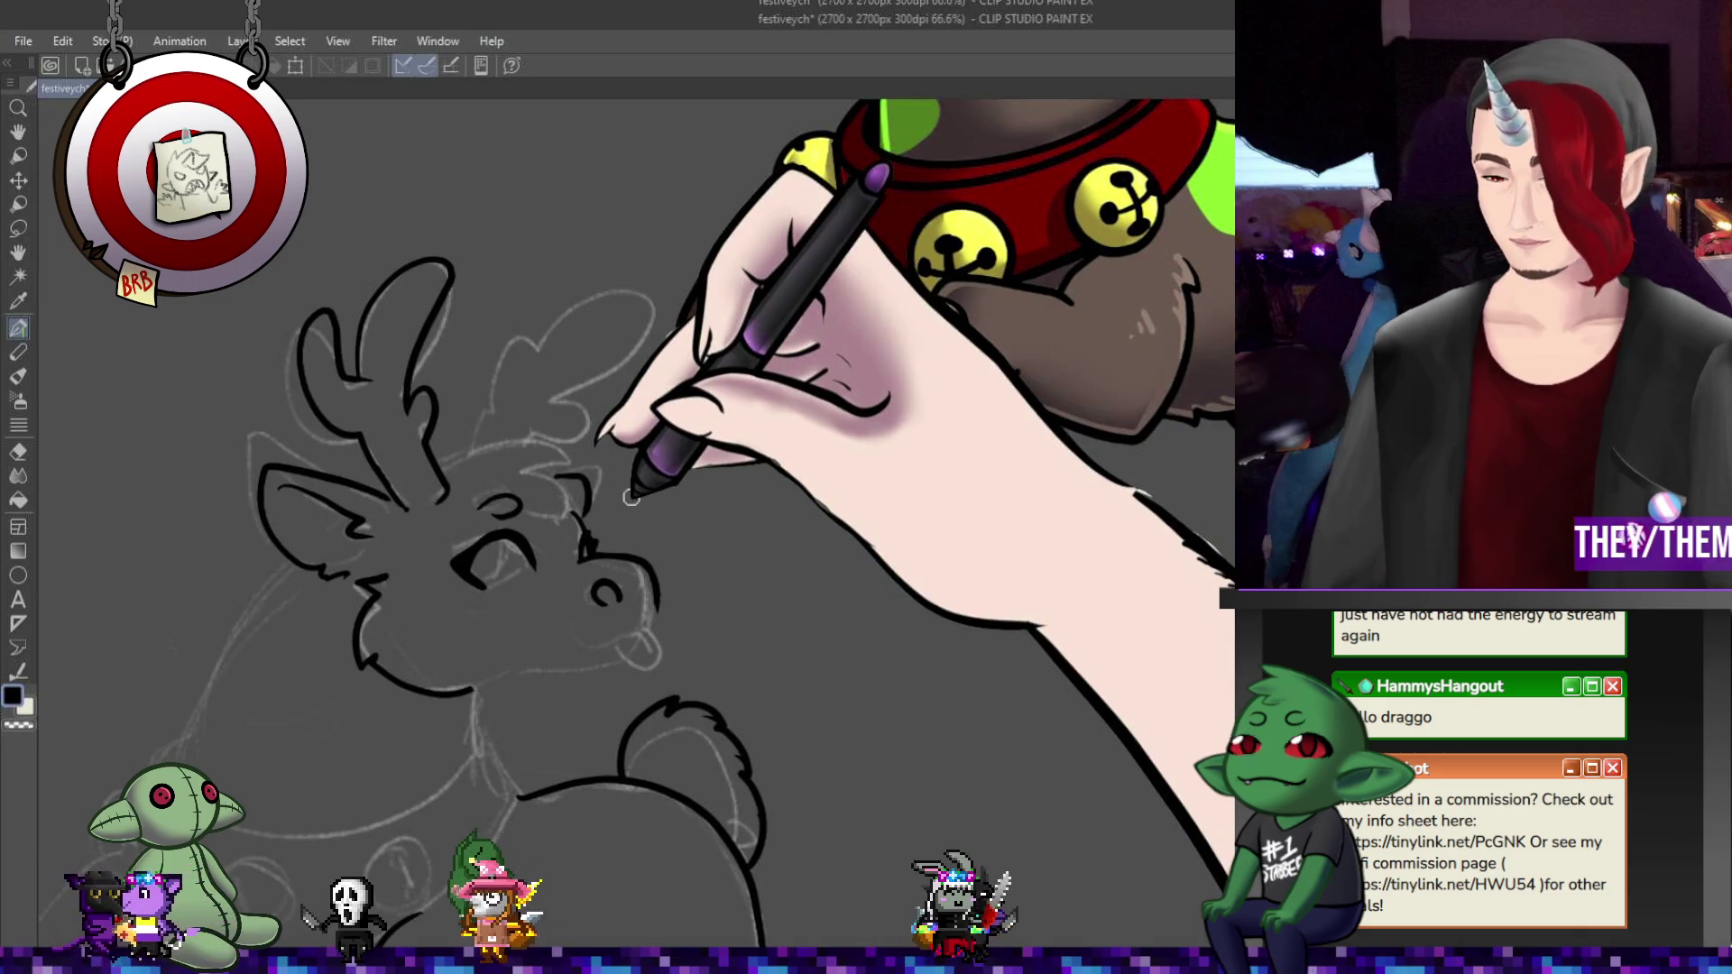
pyautogui.scroll(-2, 630, 497)
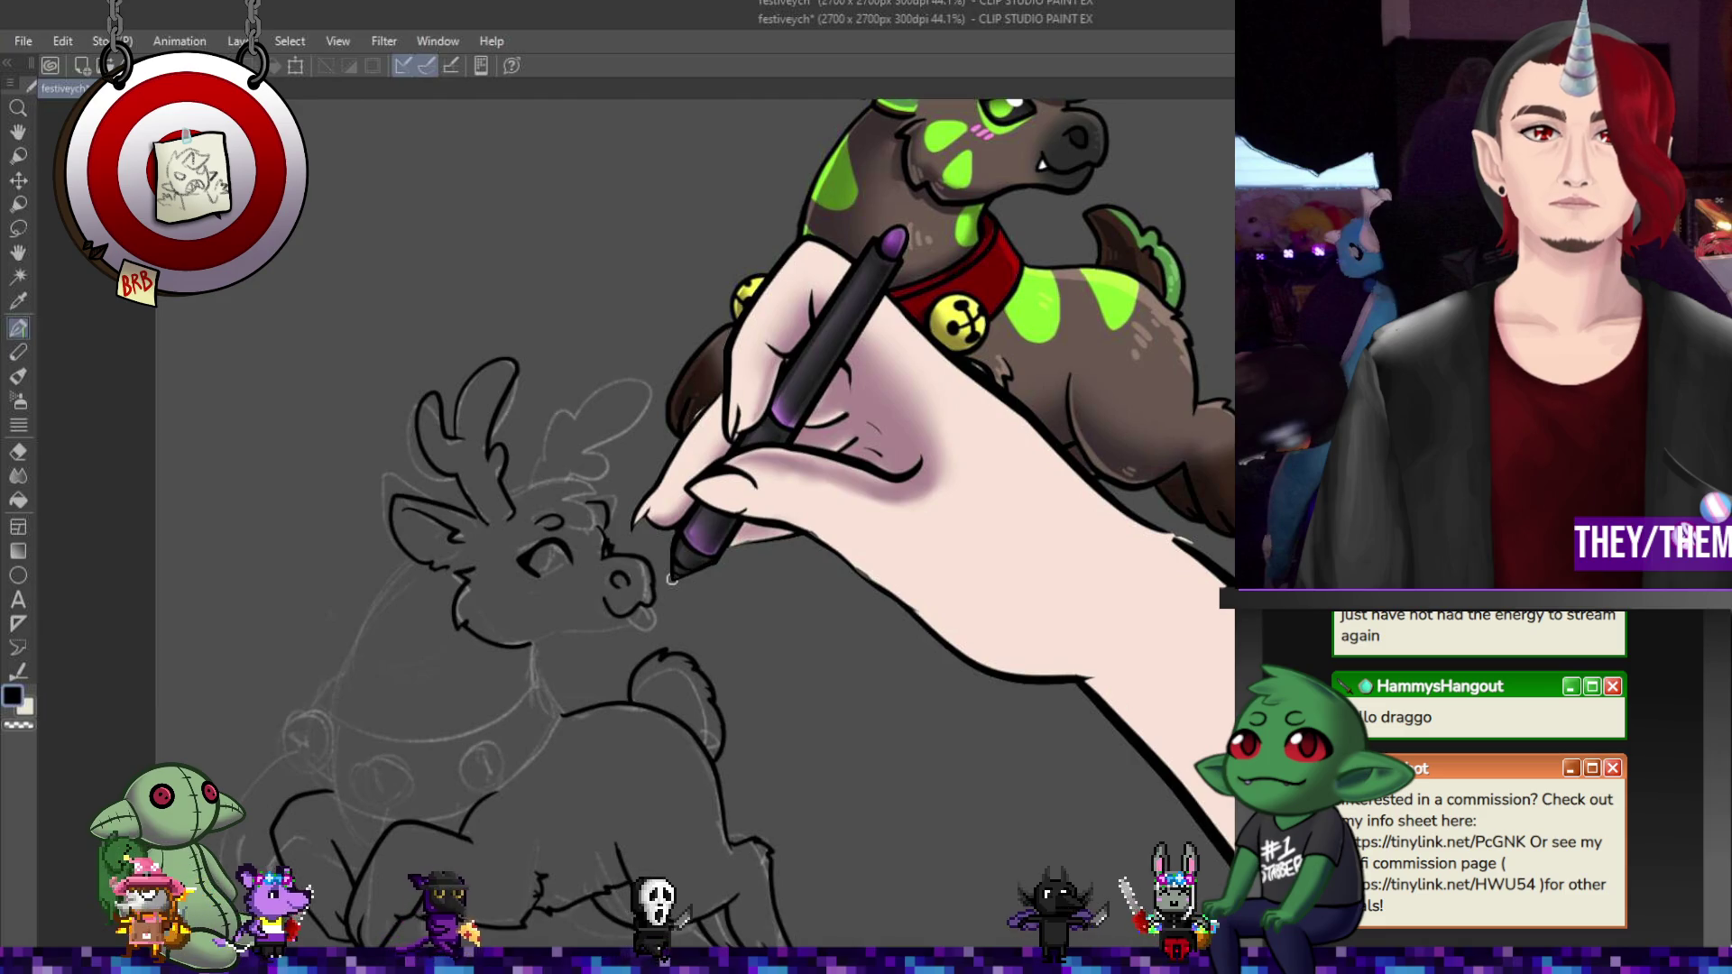
pyautogui.scroll(5, 671, 578)
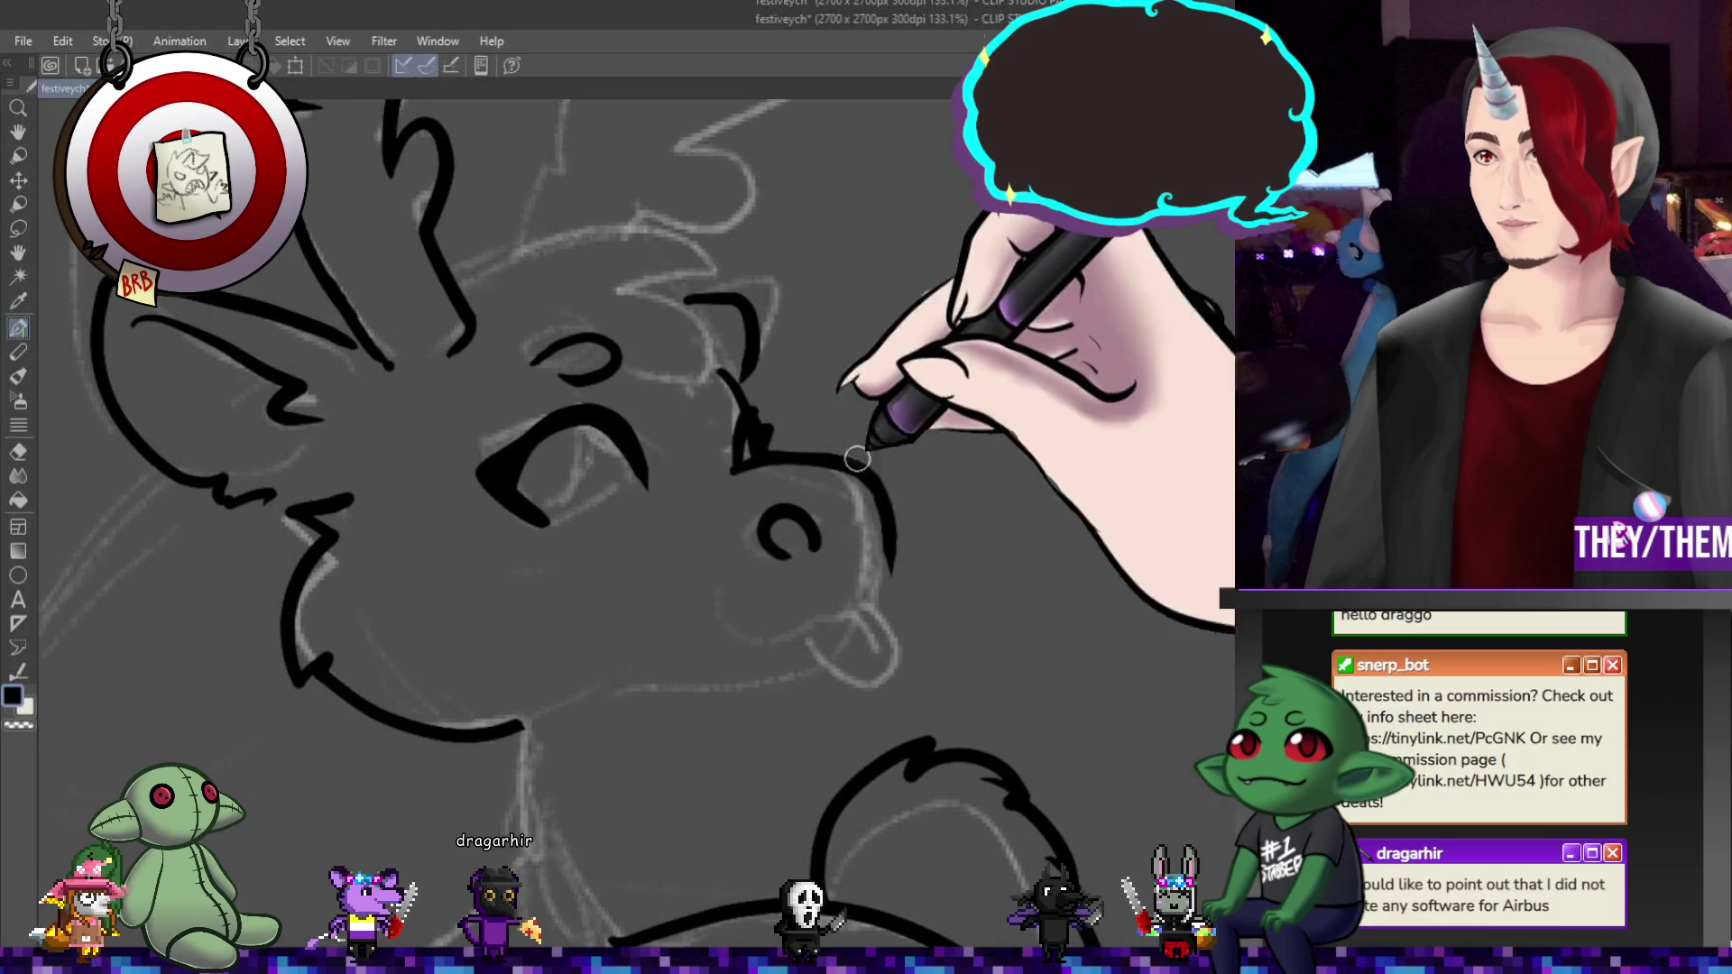
# - Remove the old nose stroke and trial nostril marks, and rework the snout's top line
pyautogui.hotkey('ctrl', 'z')
pyautogui.moveTo(772, 552); pyautogui.dragTo(812, 548)
pyautogui.hotkey('ctrl', 'z')
pyautogui.hotkey('ctrl', 'z')
pyautogui.hotkey('ctrl', 'z')
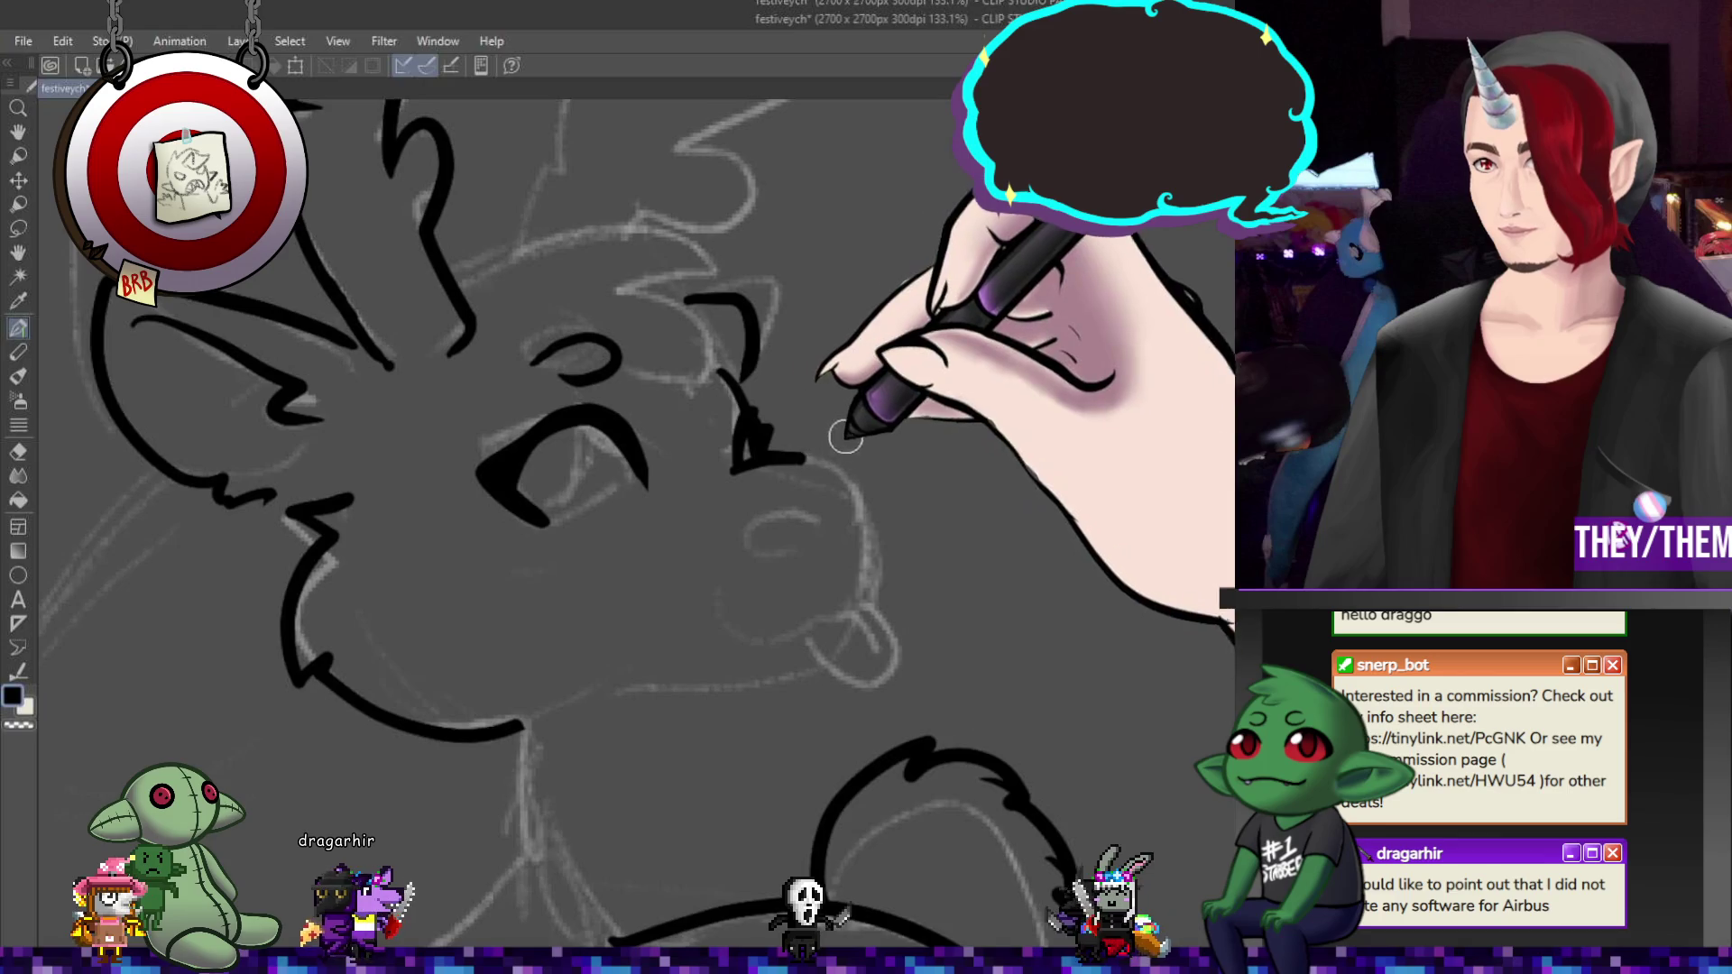
pyautogui.moveTo(784, 447); pyautogui.dragTo(839, 499)
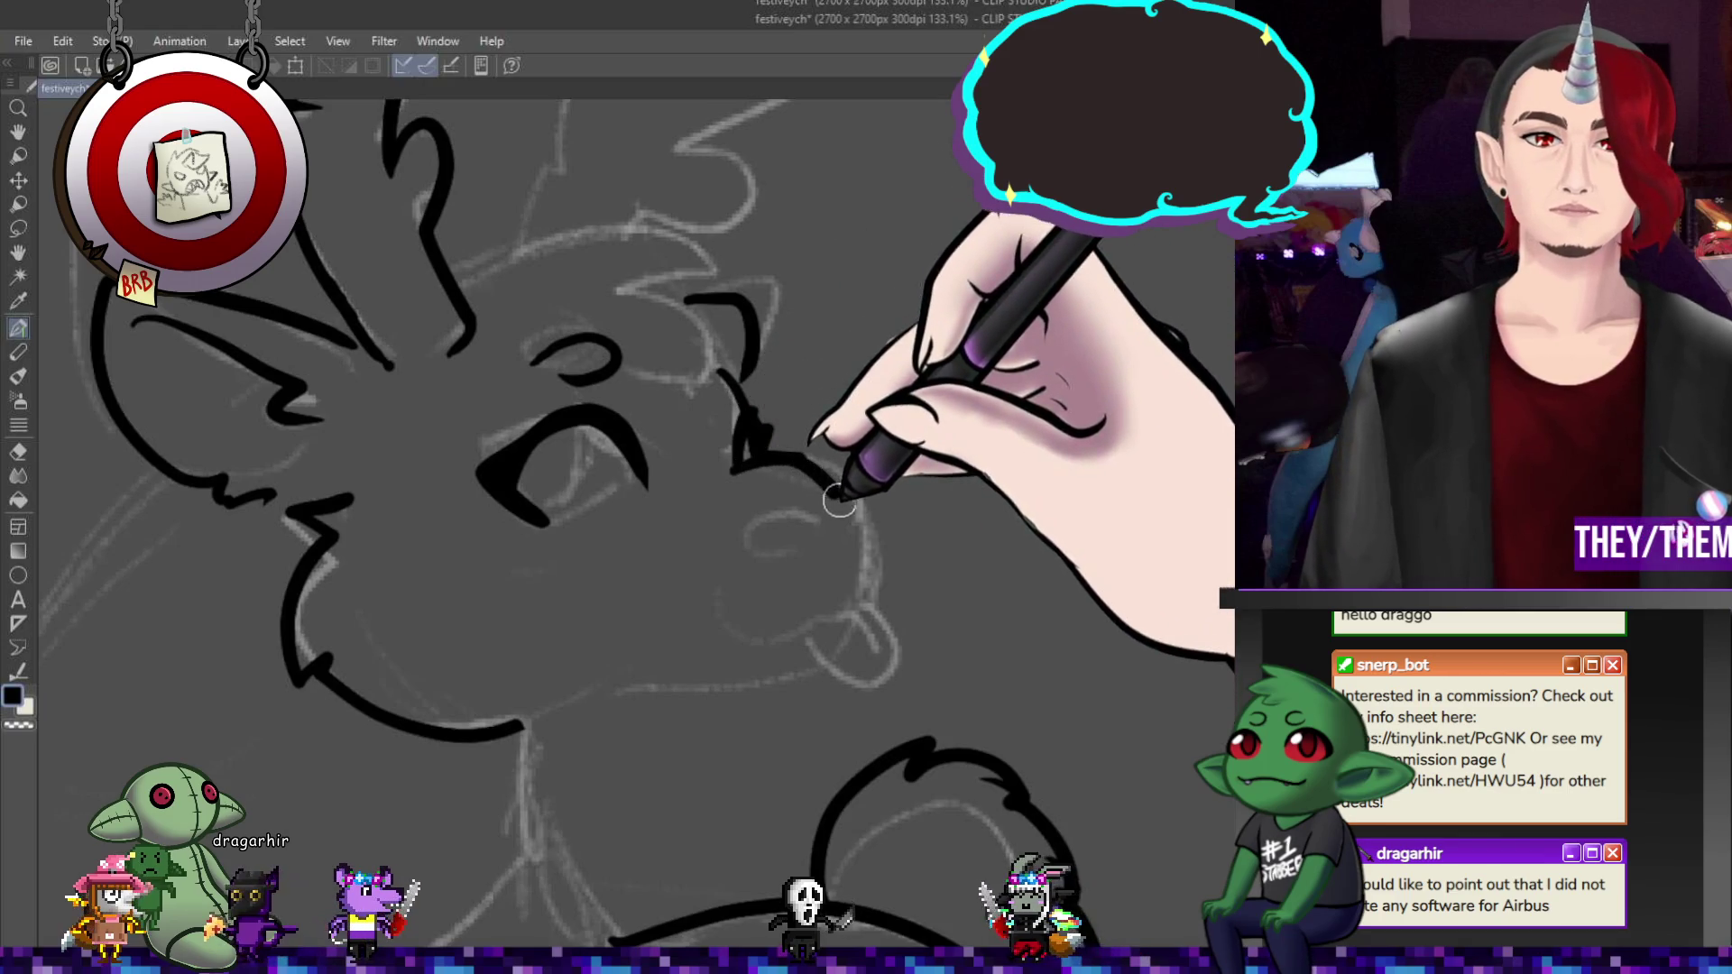
pyautogui.hotkey('ctrl', 'z')
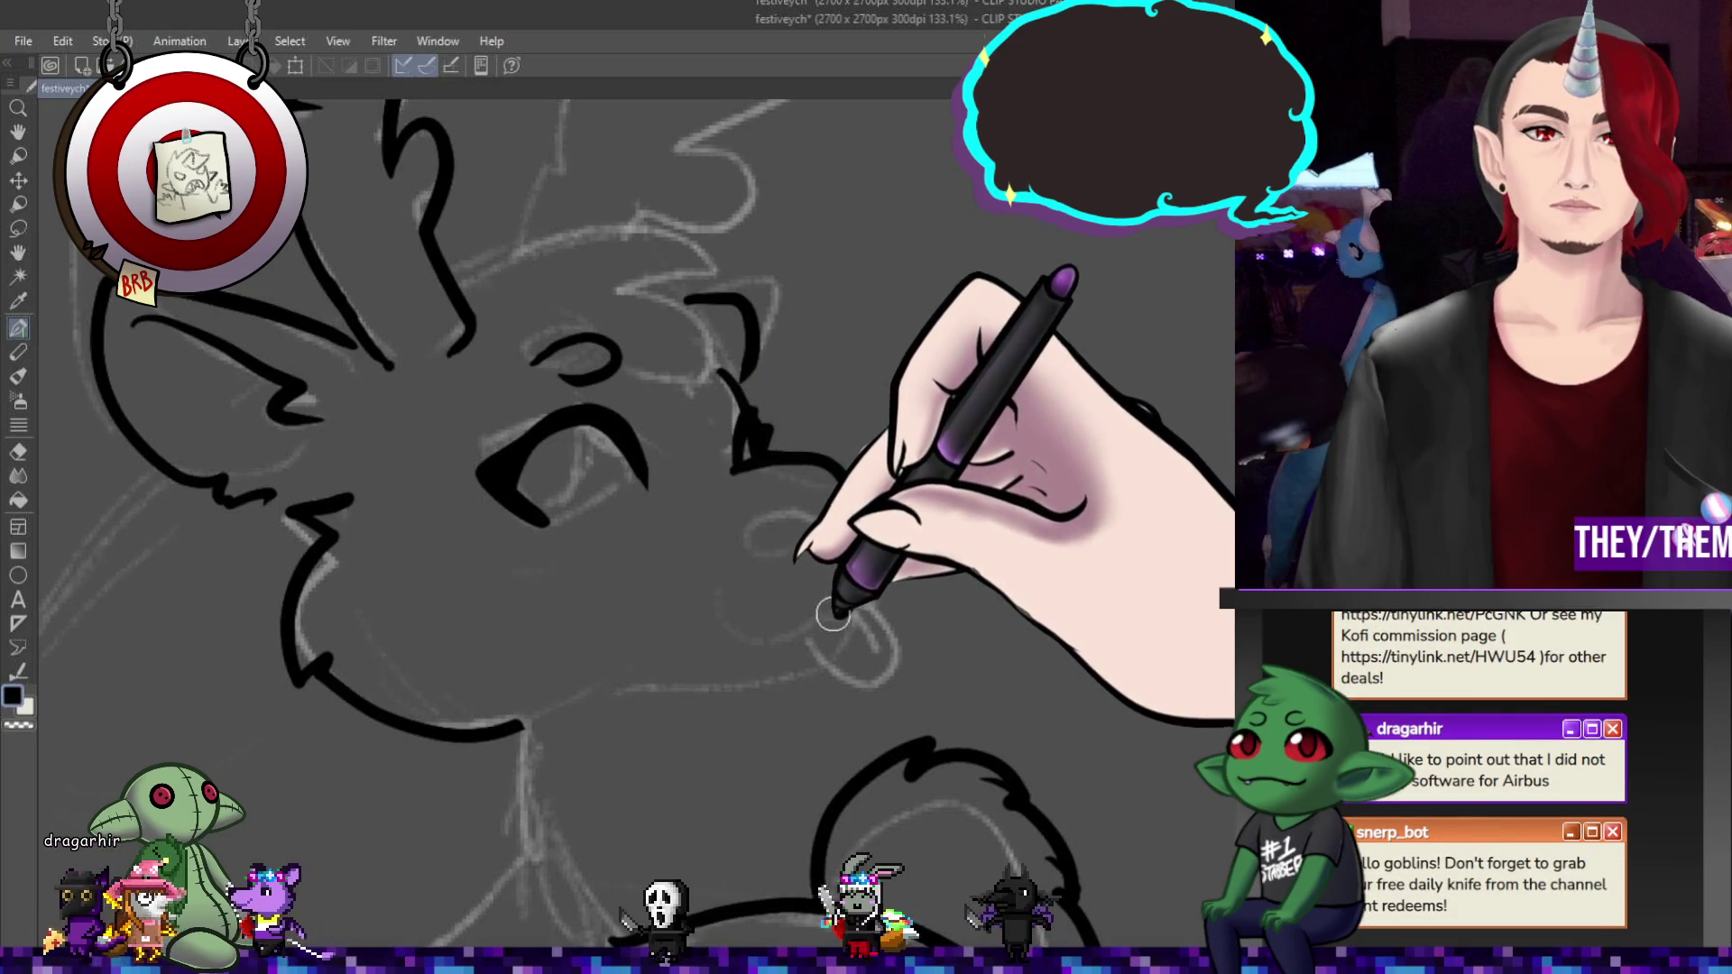
# - Ink the mouth curve, cheek line, nose-tip curve, and lower lip and chin line
pyautogui.moveTo(816, 611); pyautogui.dragTo(699, 596)
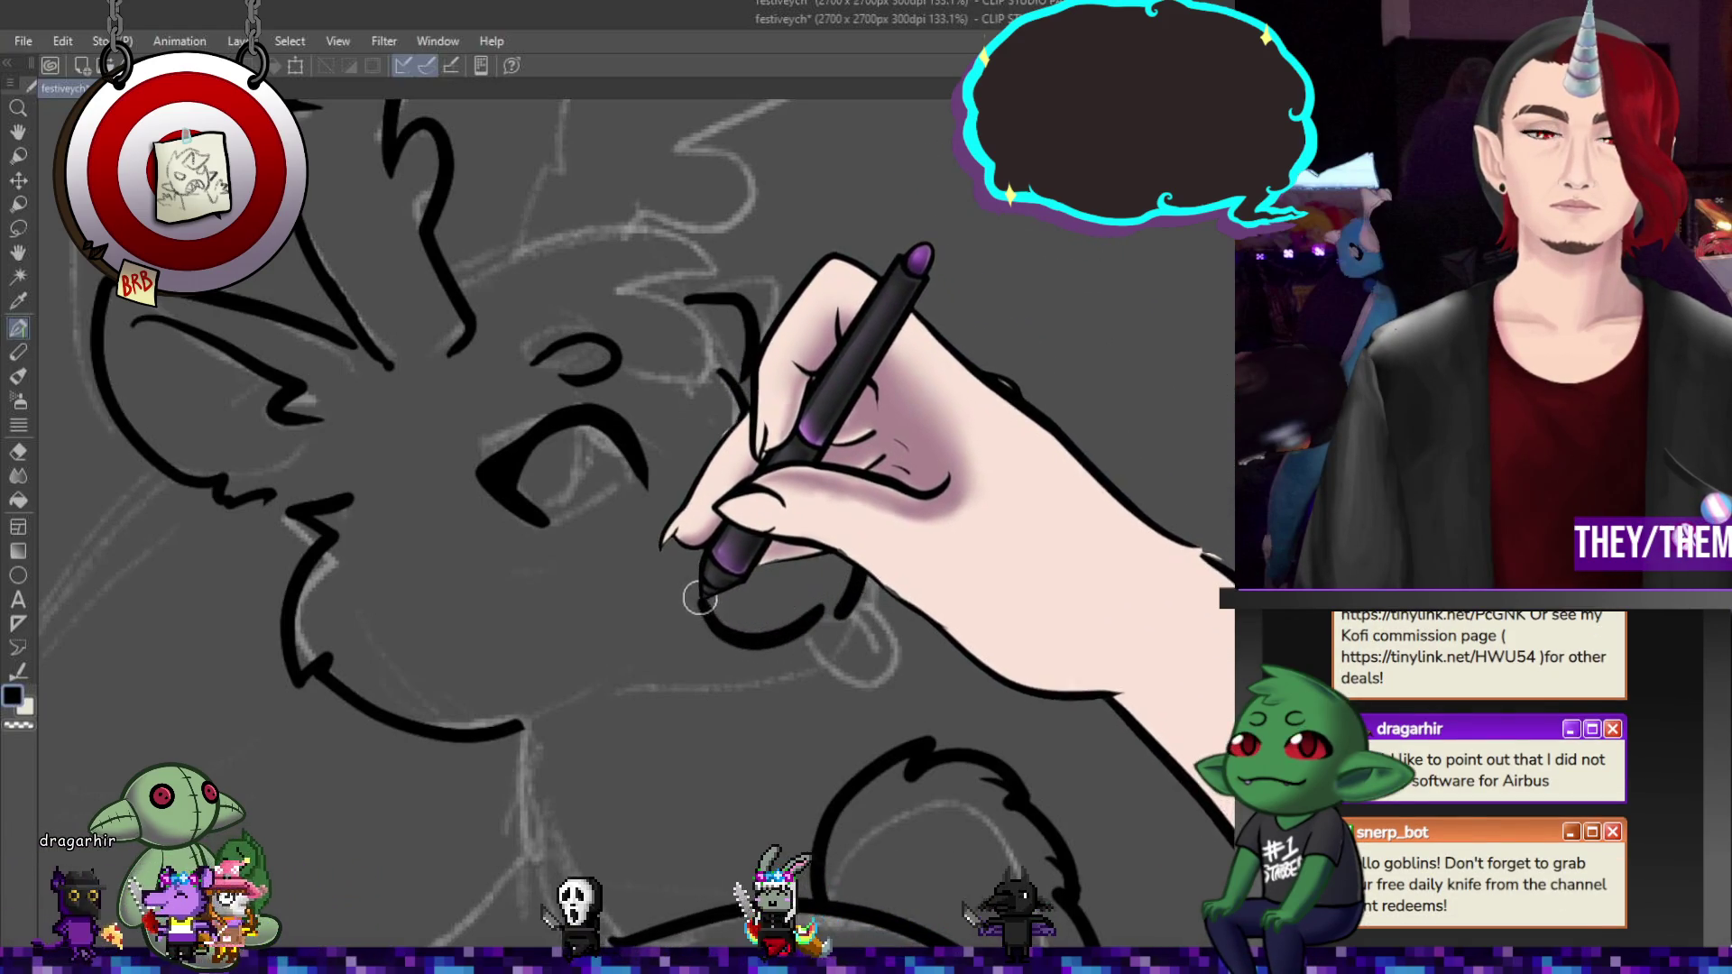
pyautogui.moveTo(866, 539); pyautogui.dragTo(841, 618)
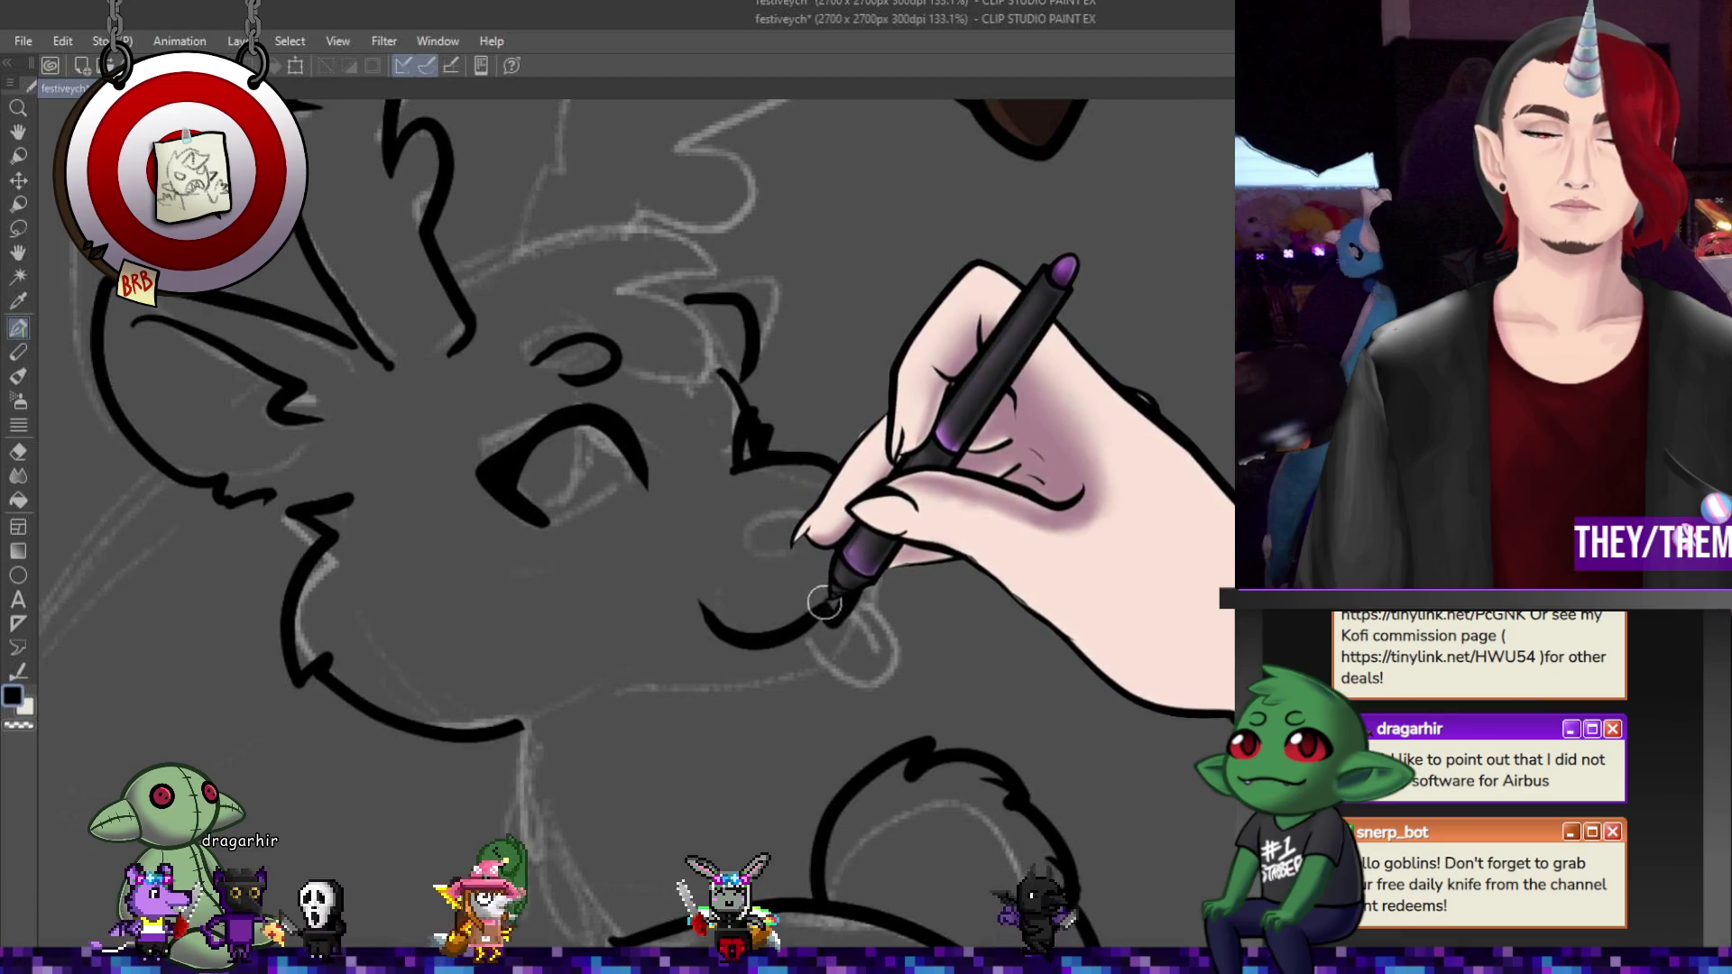
pyautogui.moveTo(775, 546); pyautogui.dragTo(756, 545)
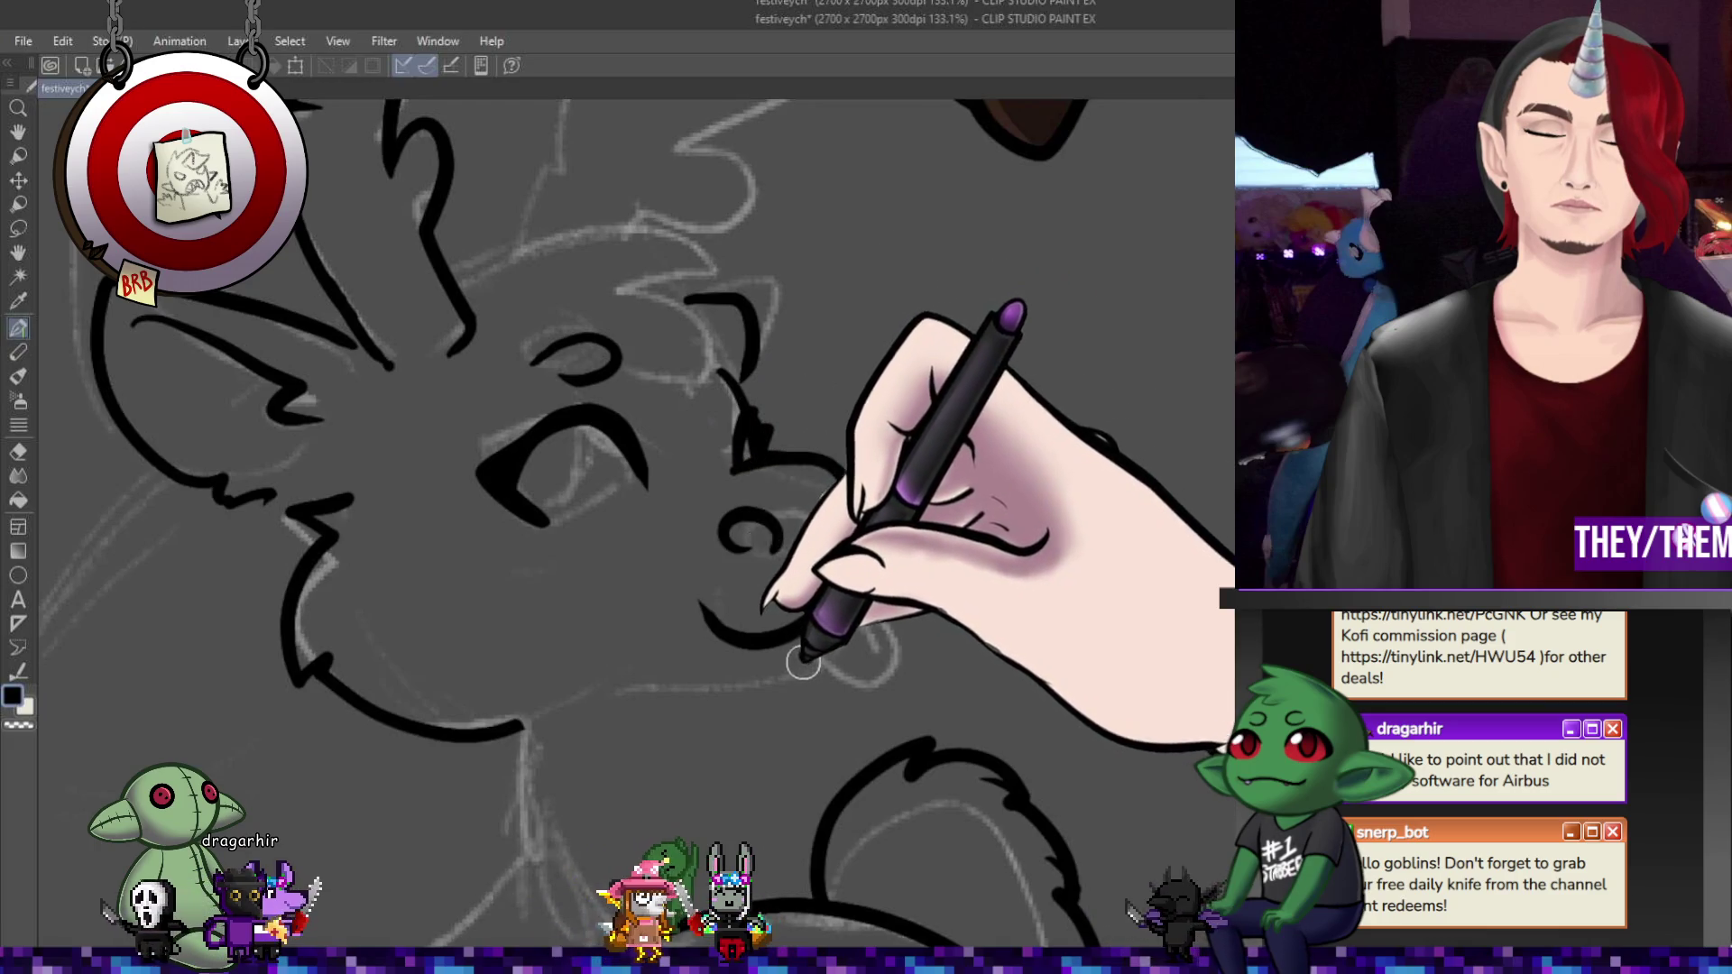
pyautogui.moveTo(754, 688); pyautogui.dragTo(475, 695)
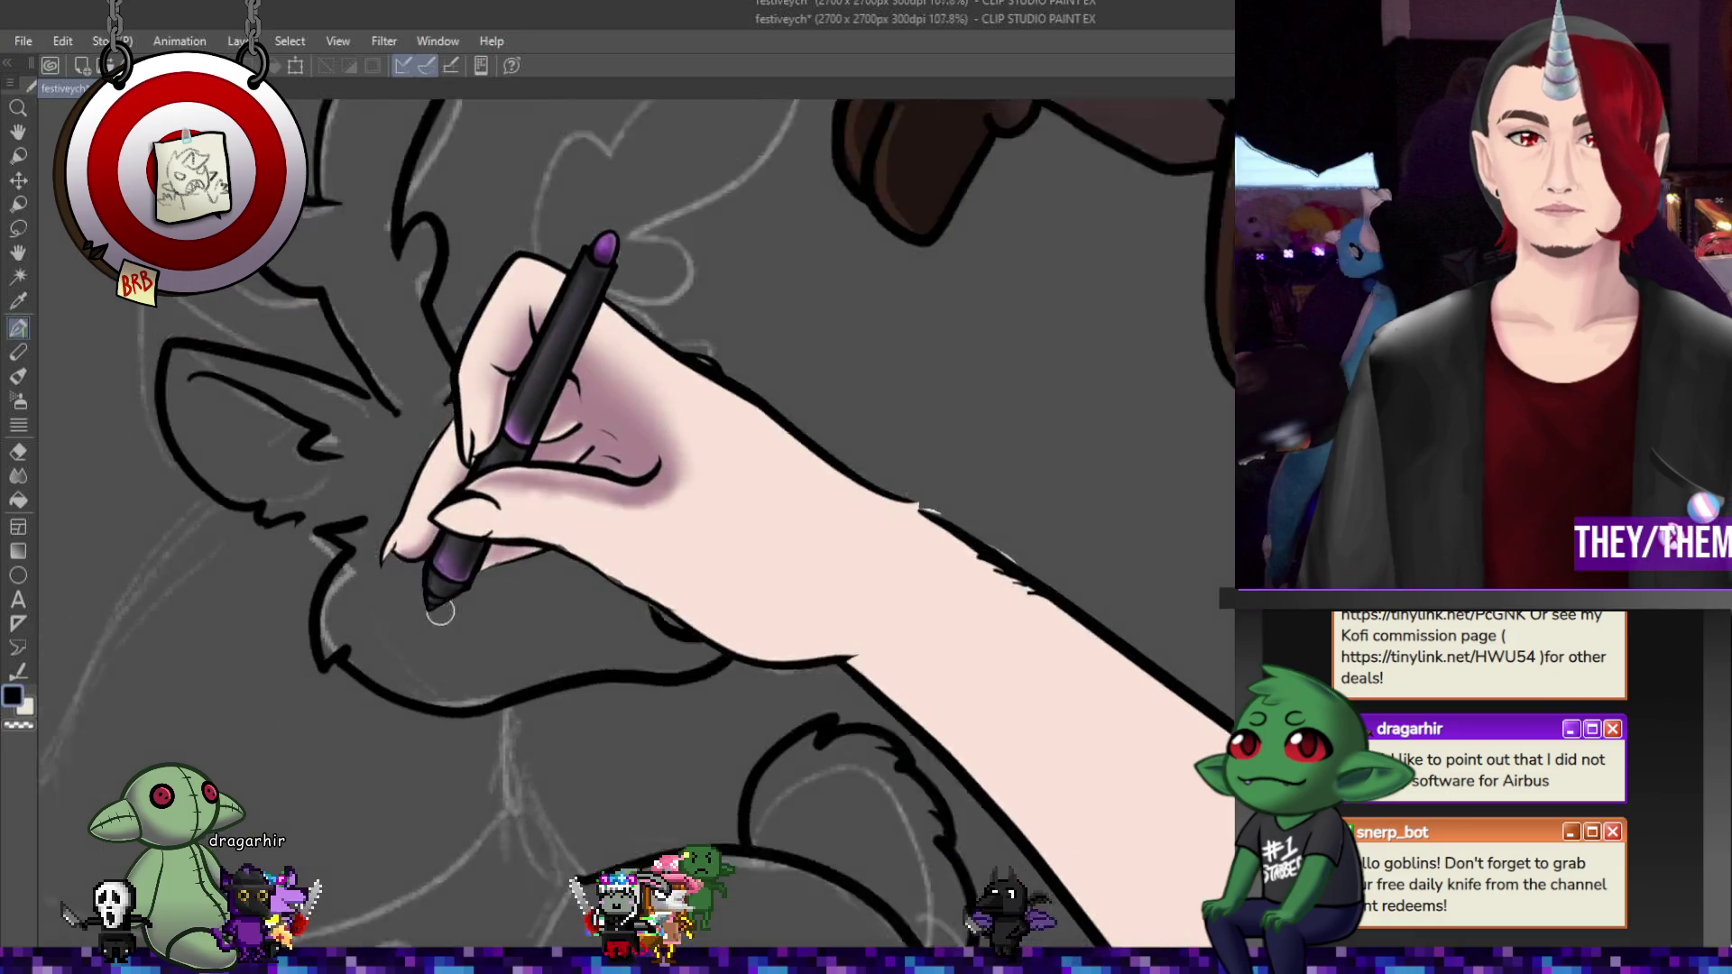
pyautogui.hotkey('ctrl', '0')
pyautogui.scroll(3, 386, 666)
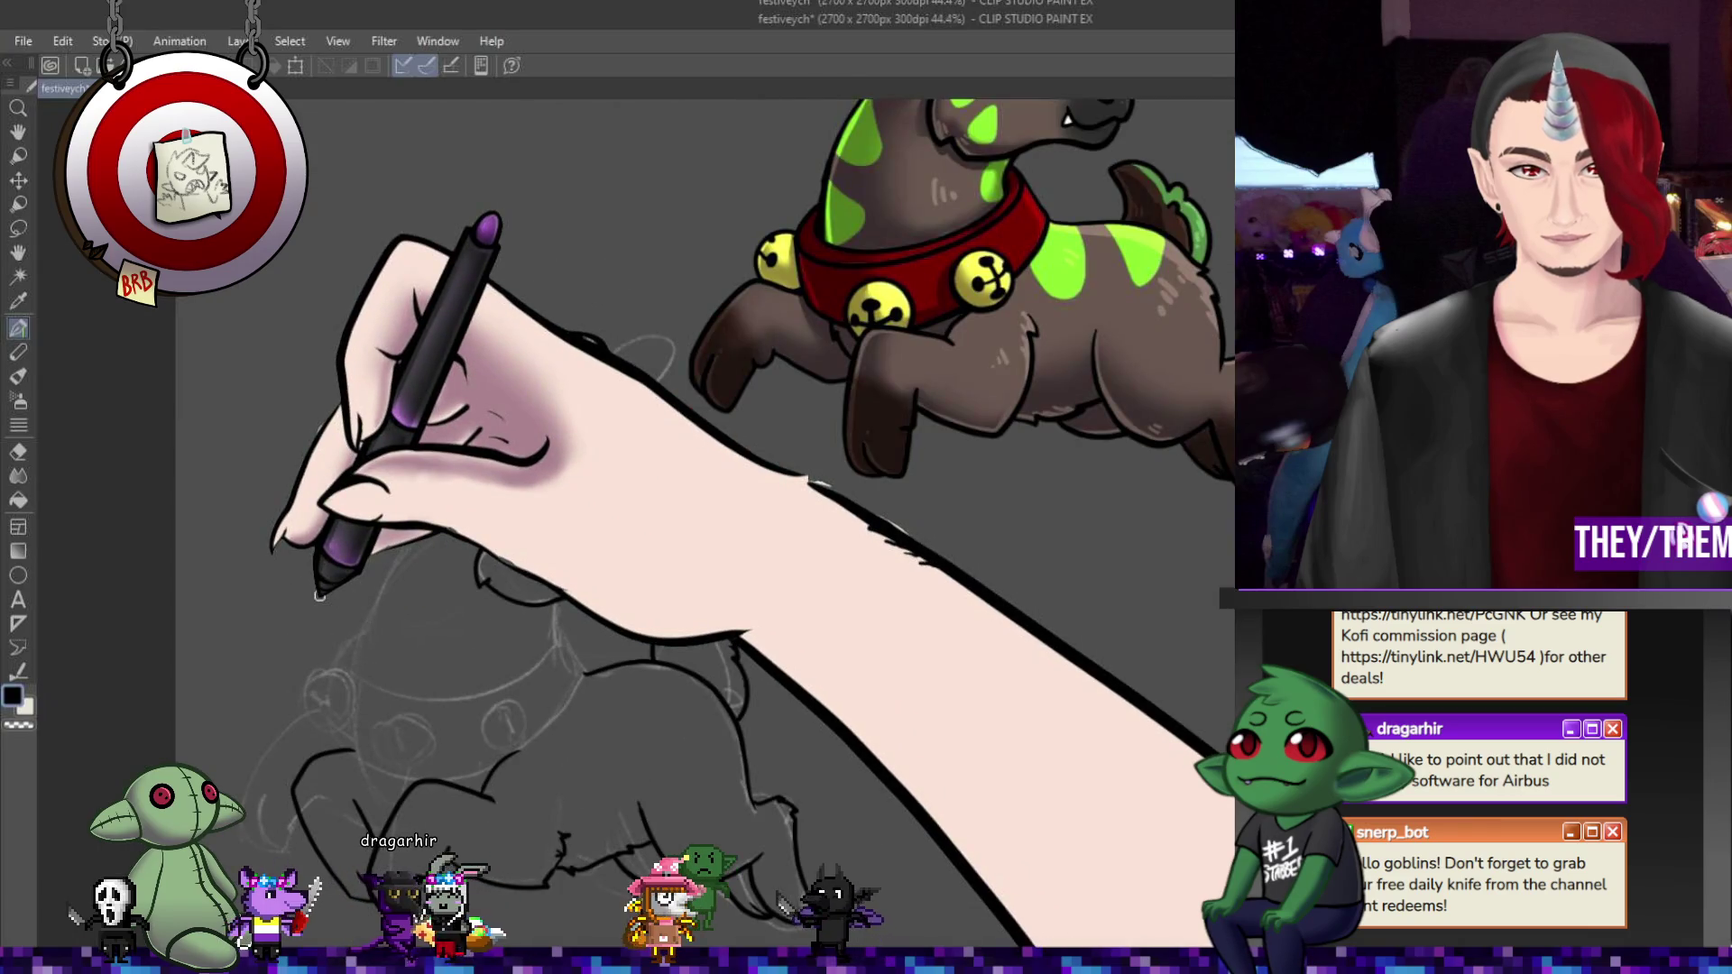
# - Lasso the whole inked head, rotate it slightly, then deselect and return to the pen
pyautogui.press('m')
pyautogui.moveTo(430, 604)
pyautogui.mouseDown()
pyautogui.moveTo(672, 586)
pyautogui.moveTo(690, 423)
pyautogui.moveTo(622, 307)
pyautogui.mouseUp()
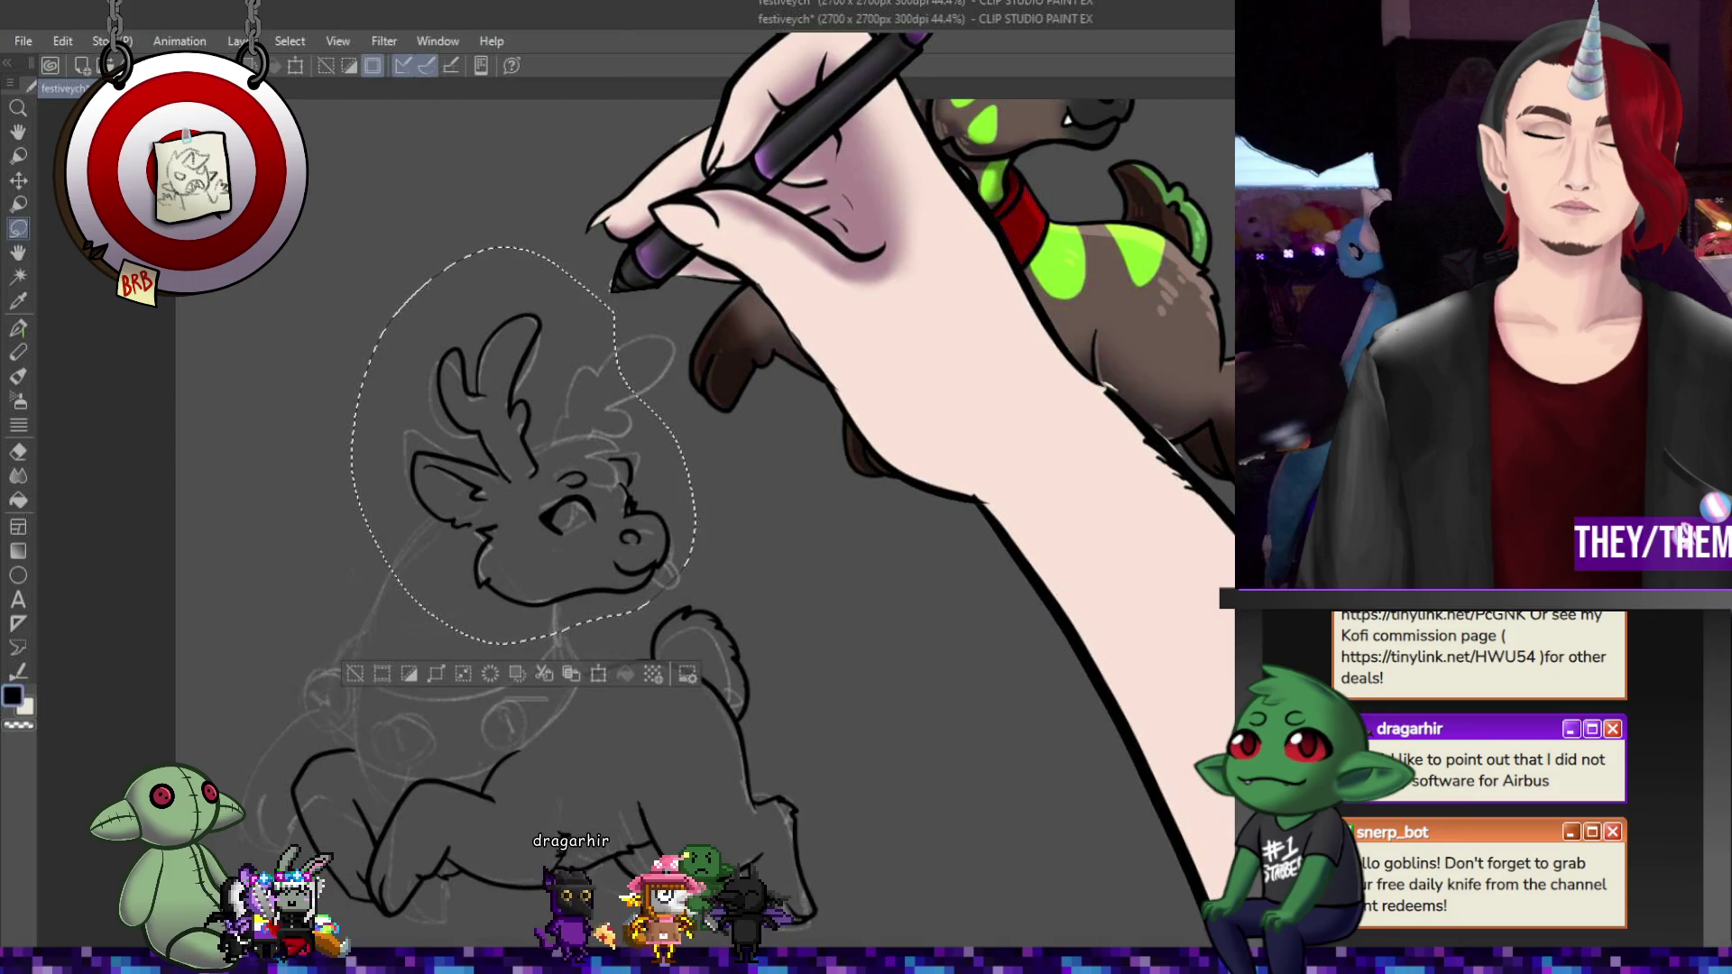
pyautogui.hotkey('ctrl', 't')
pyautogui.moveTo(889, 463); pyautogui.dragTo(688, 463)
pyautogui.press('Return')
pyautogui.hotkey('ctrl', 'd')
pyautogui.press('p')
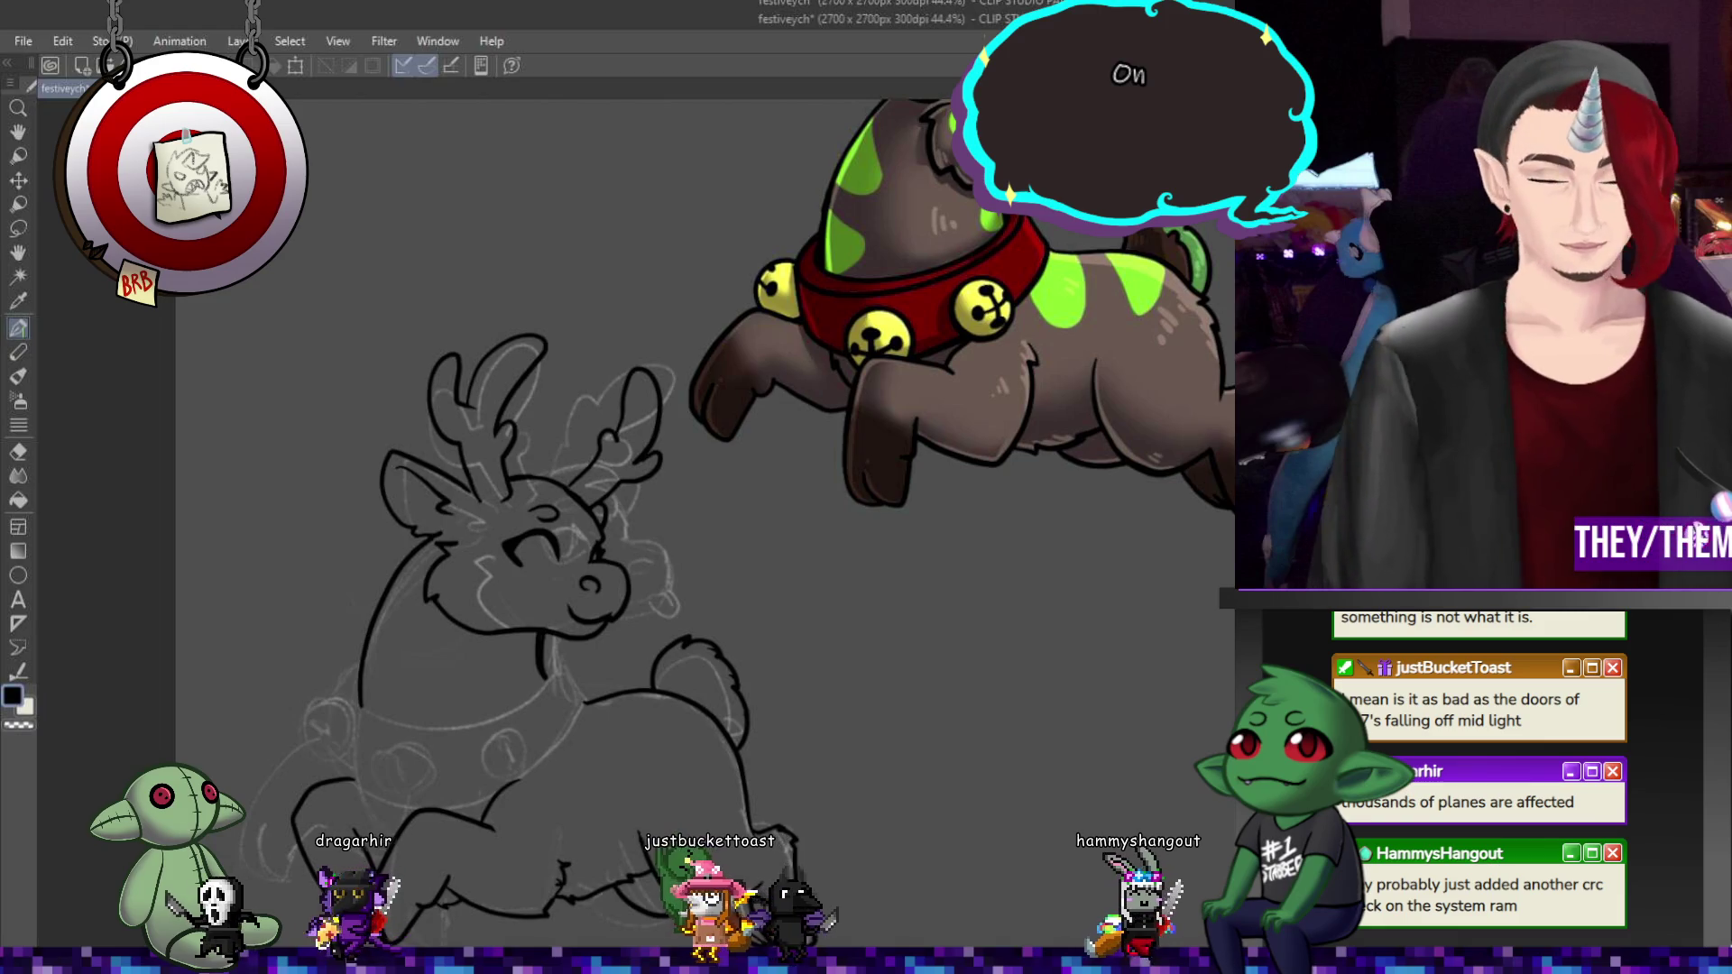
# - Move the bell collar down onto the neck and nudge it into place, keeping it level
pyautogui.hotkey('ctrl', 't')
pyautogui.moveTo(986, 318)
pyautogui.mouseDown()
pyautogui.moveTo(565, 719)
pyautogui.moveTo(579, 680)
pyautogui.mouseUp()
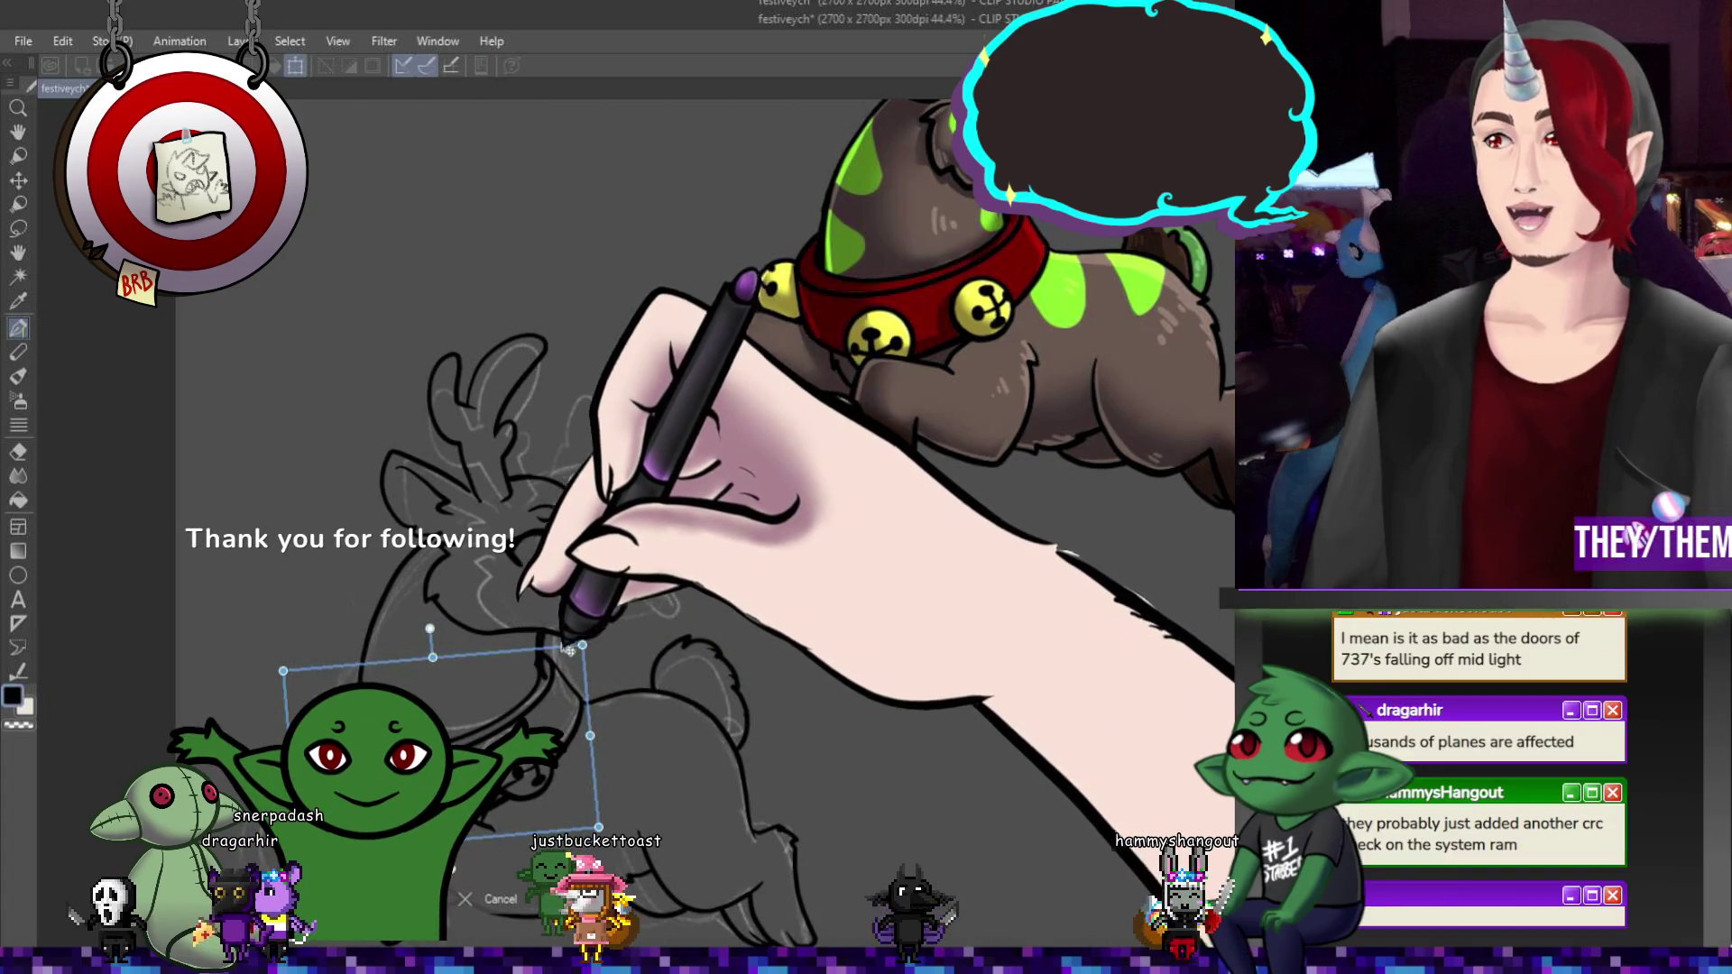
pyautogui.moveTo(480, 710); pyautogui.dragTo(486, 714)
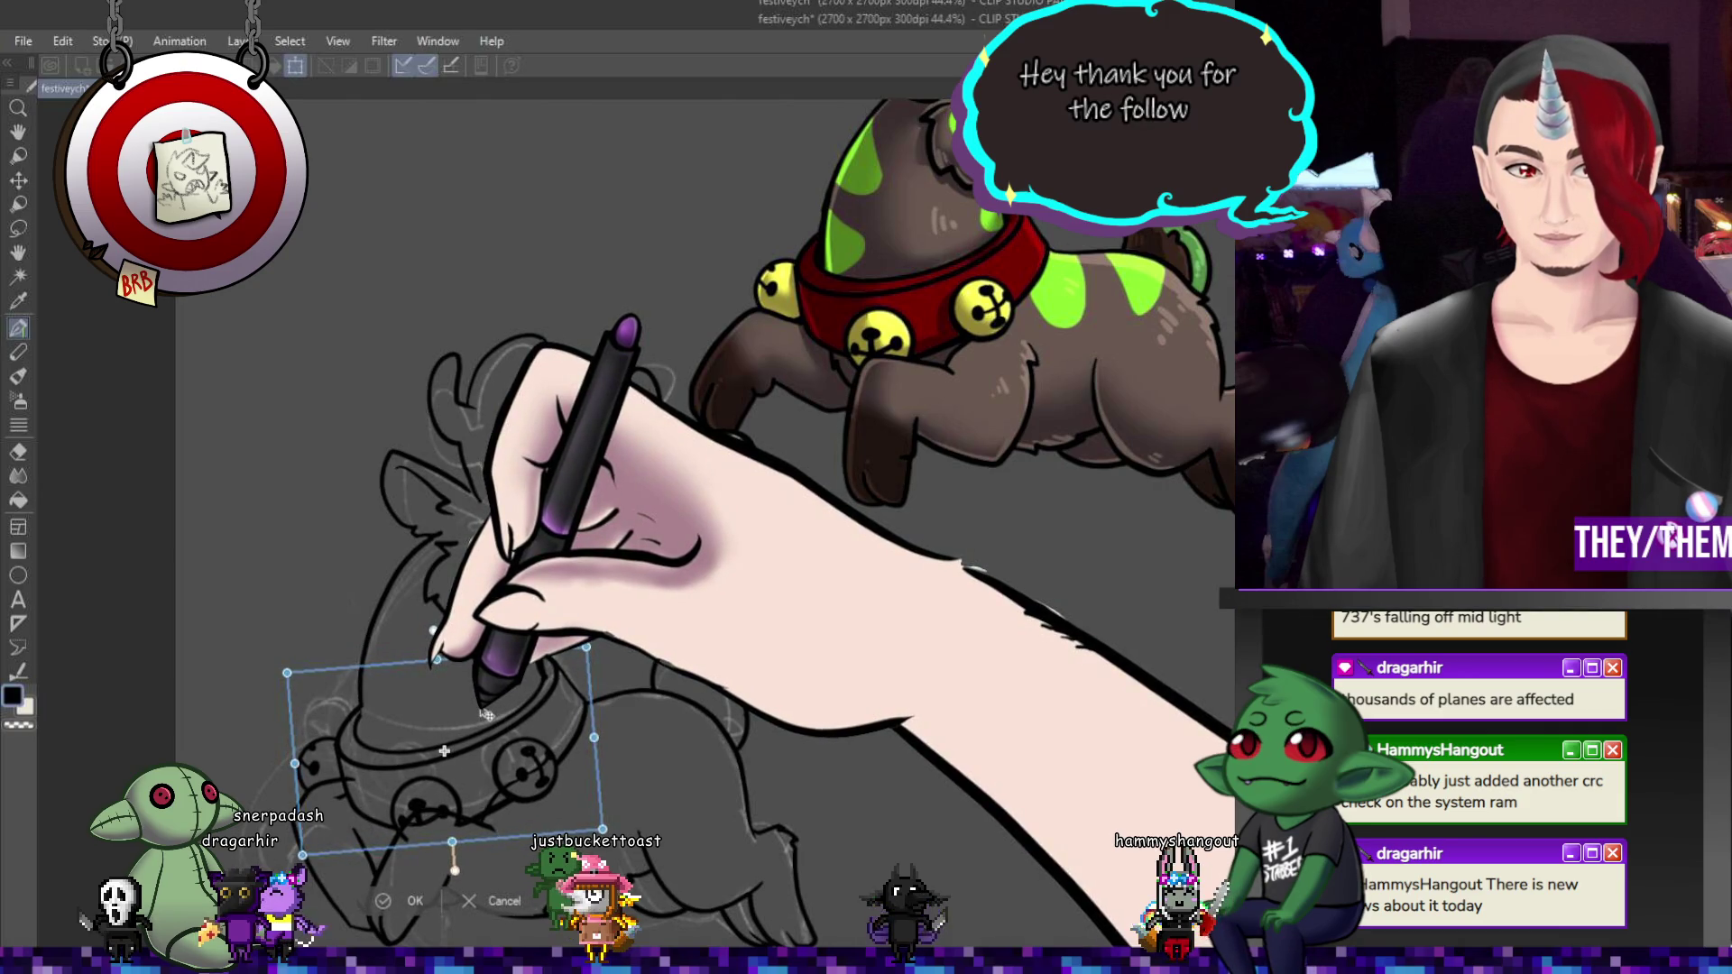
pyautogui.moveTo(601, 704); pyautogui.dragTo(599, 712)
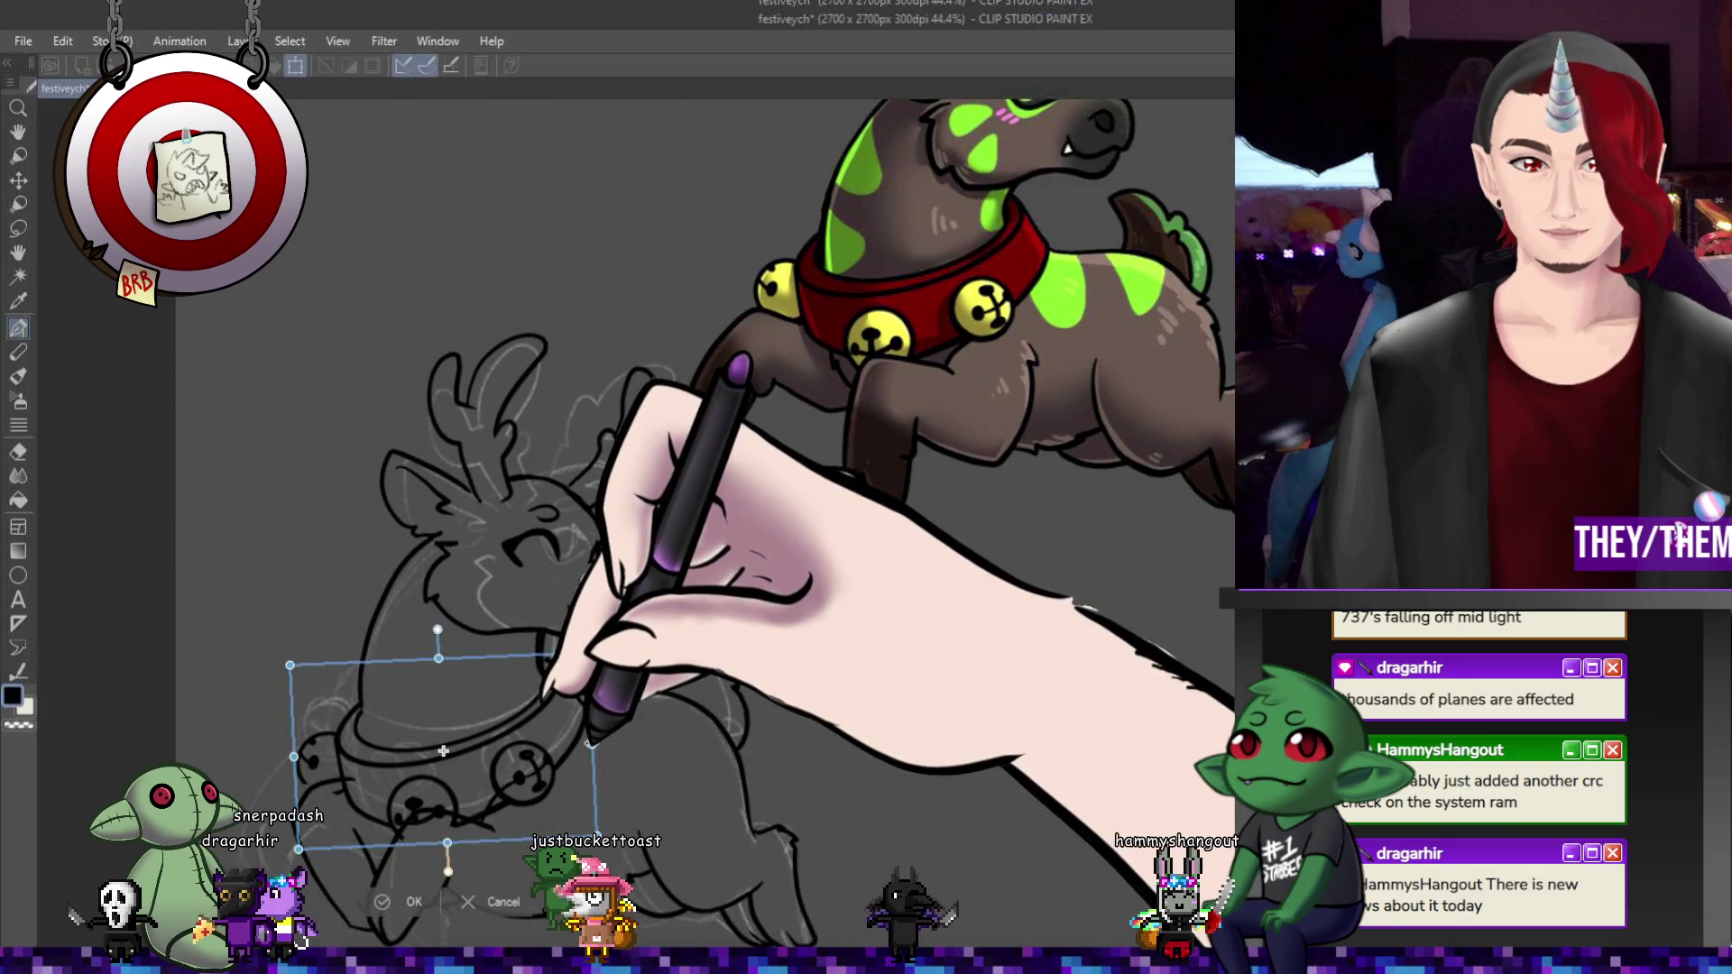
pyautogui.moveTo(529, 751)
pyautogui.mouseDown()
pyautogui.moveTo(539, 722)
pyautogui.moveTo(530, 733)
pyautogui.mouseUp()
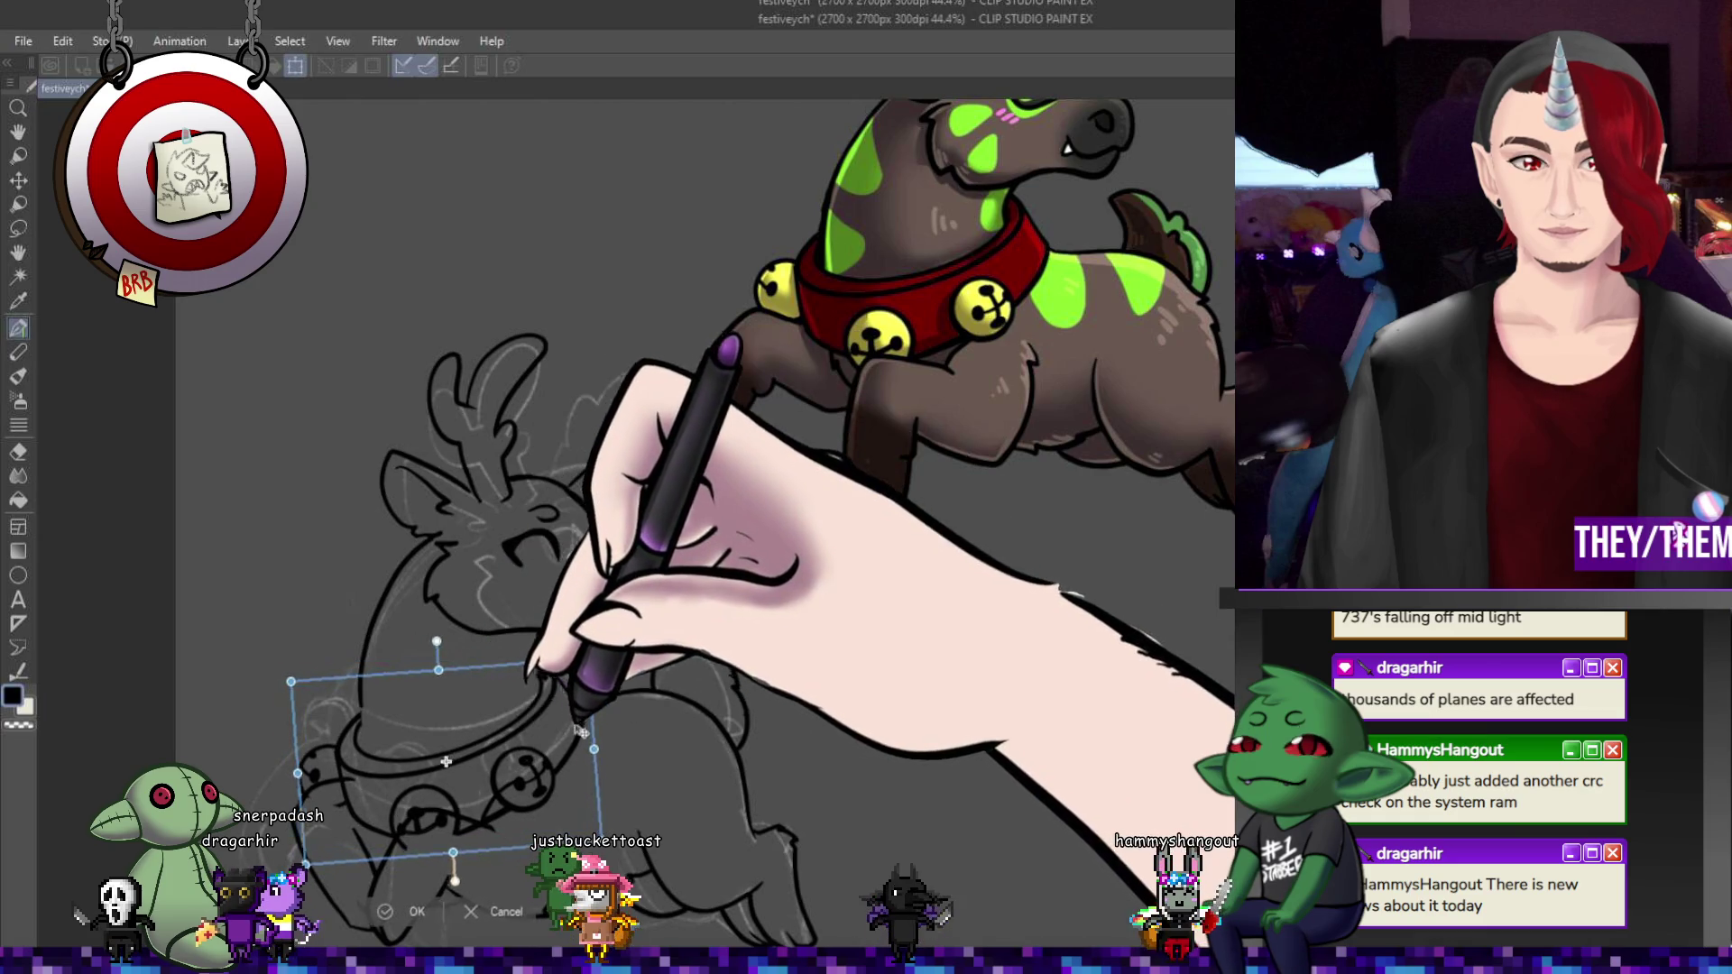
pyautogui.hotkey('ctrl', 'z')
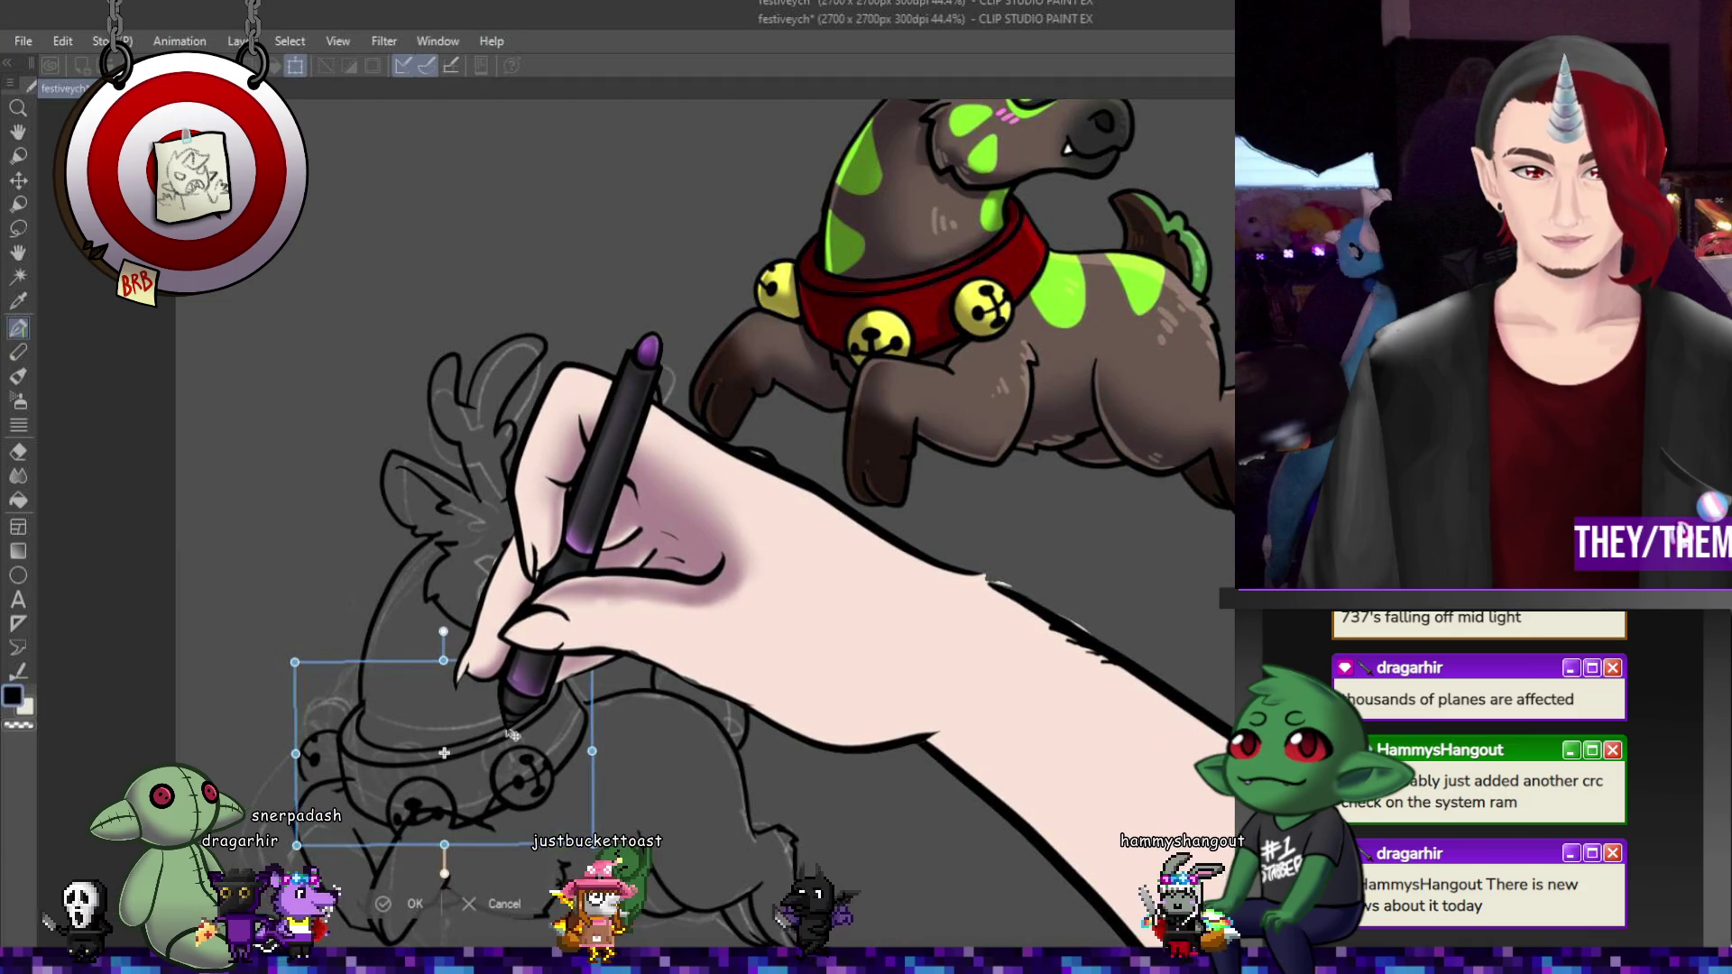
pyautogui.press('Return')
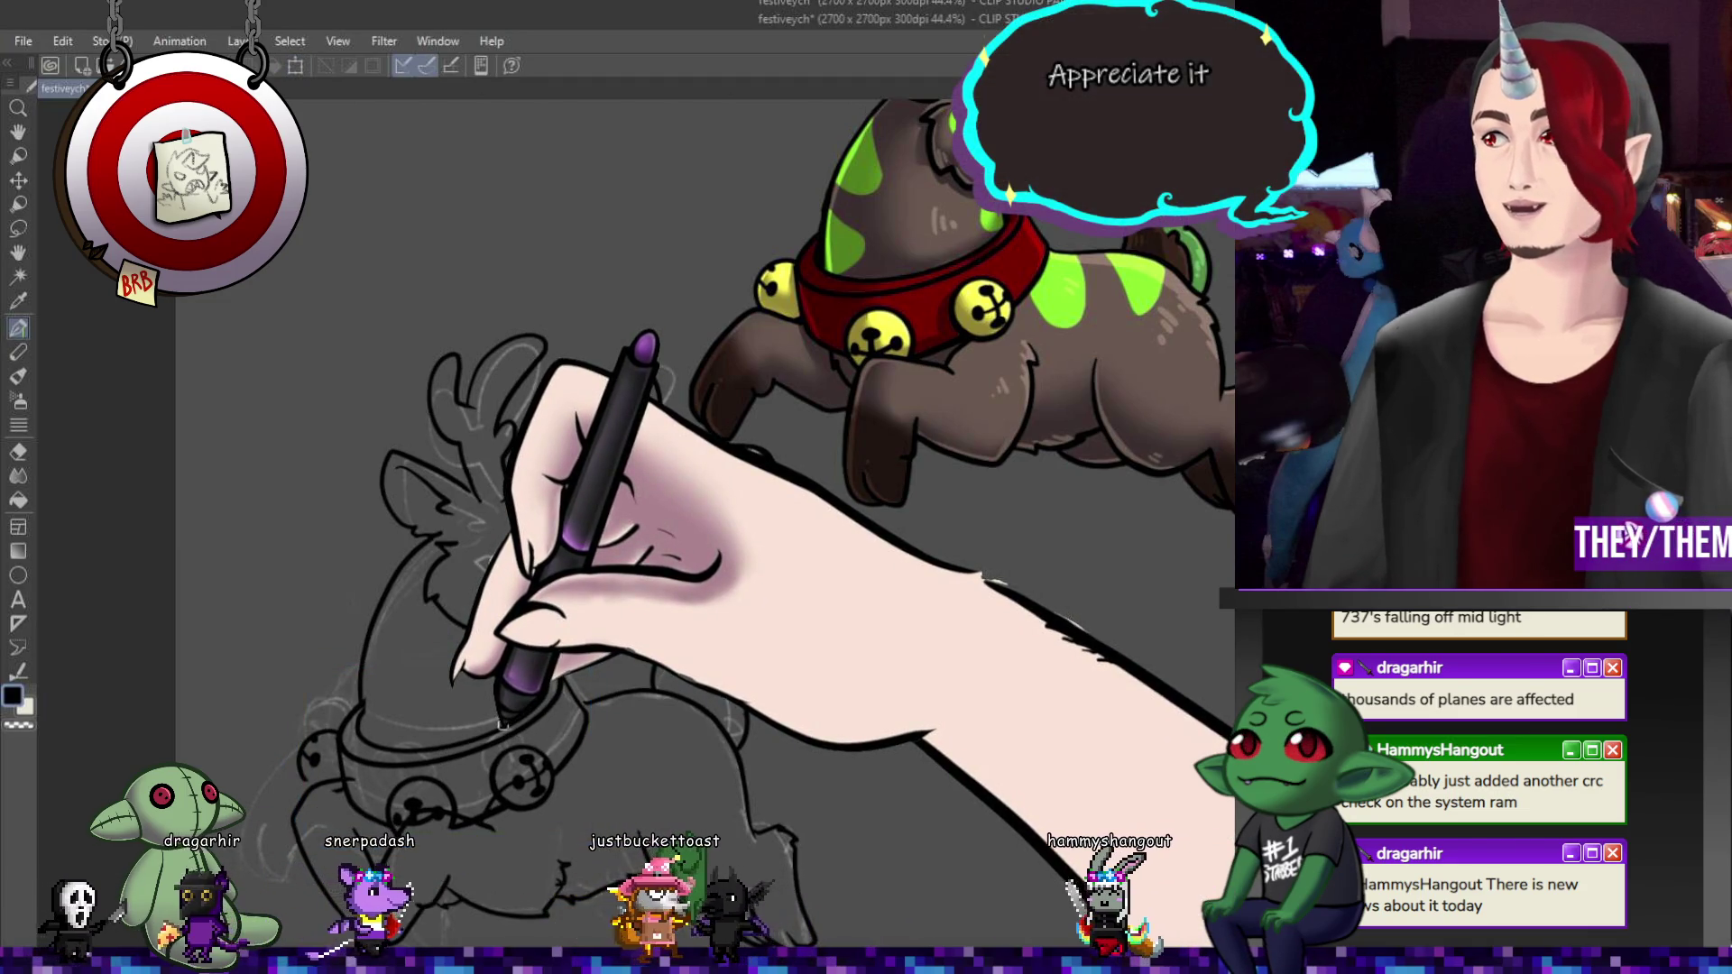
pyautogui.scroll(2, 456, 748)
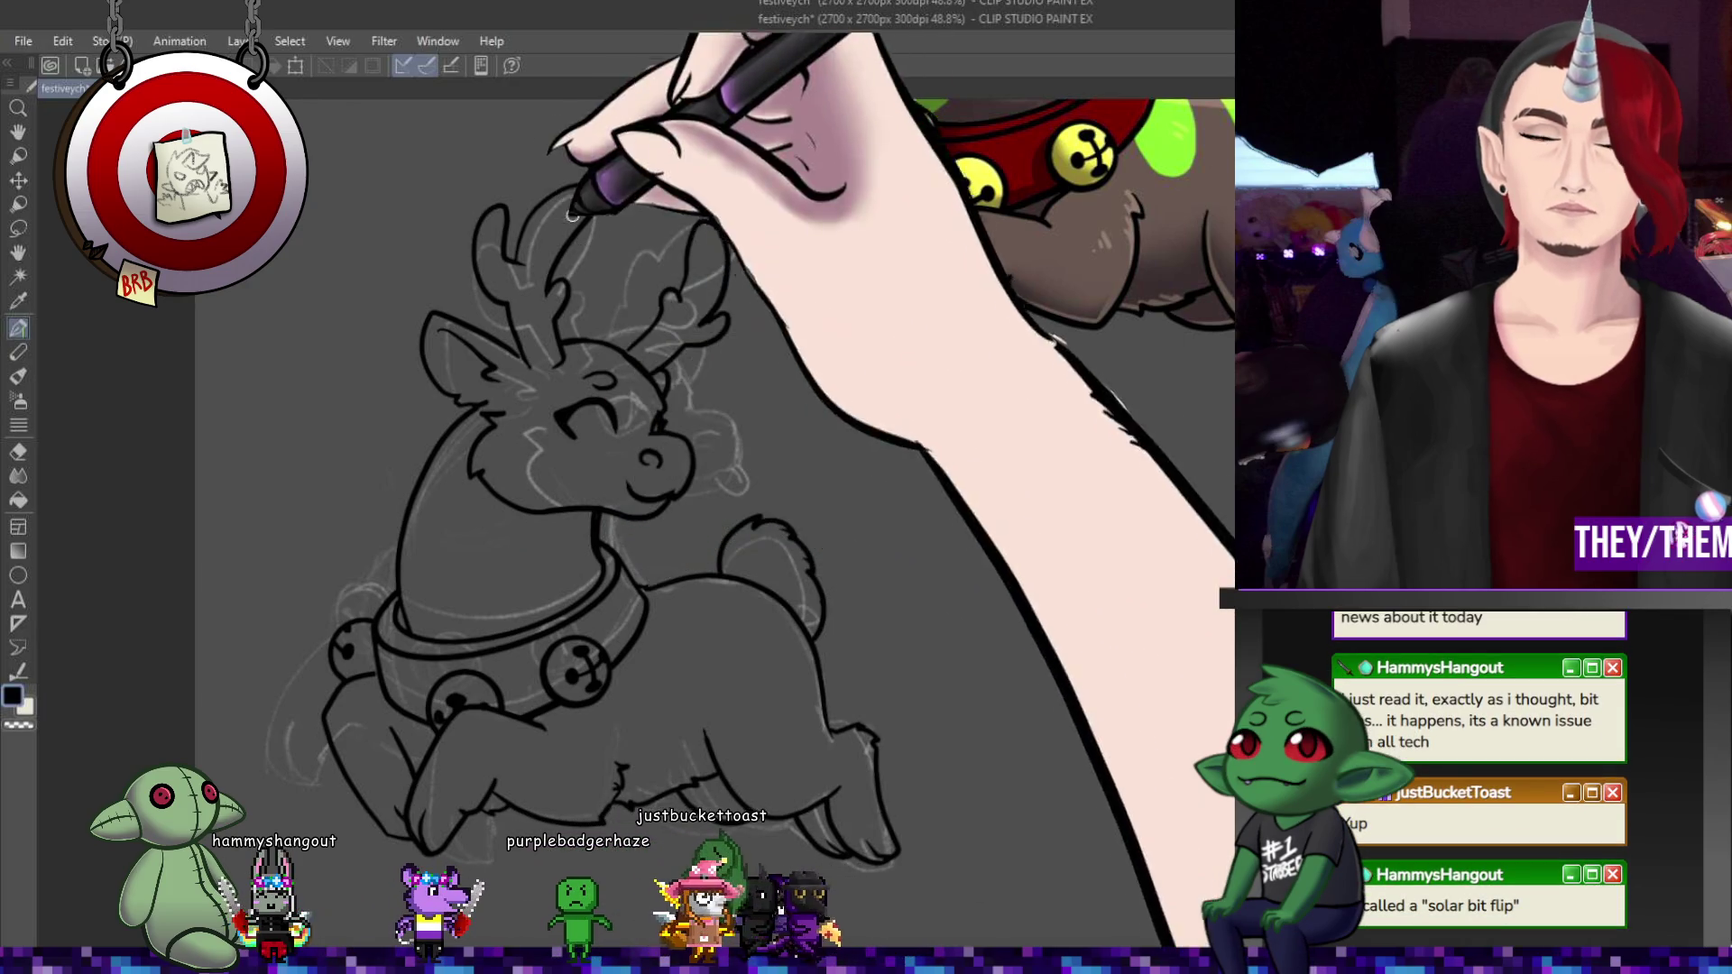
# - Rotate the collar counter-clockwise to follow the neck, then review the full line art
pyautogui.hotkey('ctrl', 't')
pyautogui.moveTo(591, 568)
pyautogui.mouseDown()
pyautogui.moveTo(598, 550)
pyautogui.moveTo(607, 582)
pyautogui.moveTo(637, 573)
pyautogui.mouseUp()
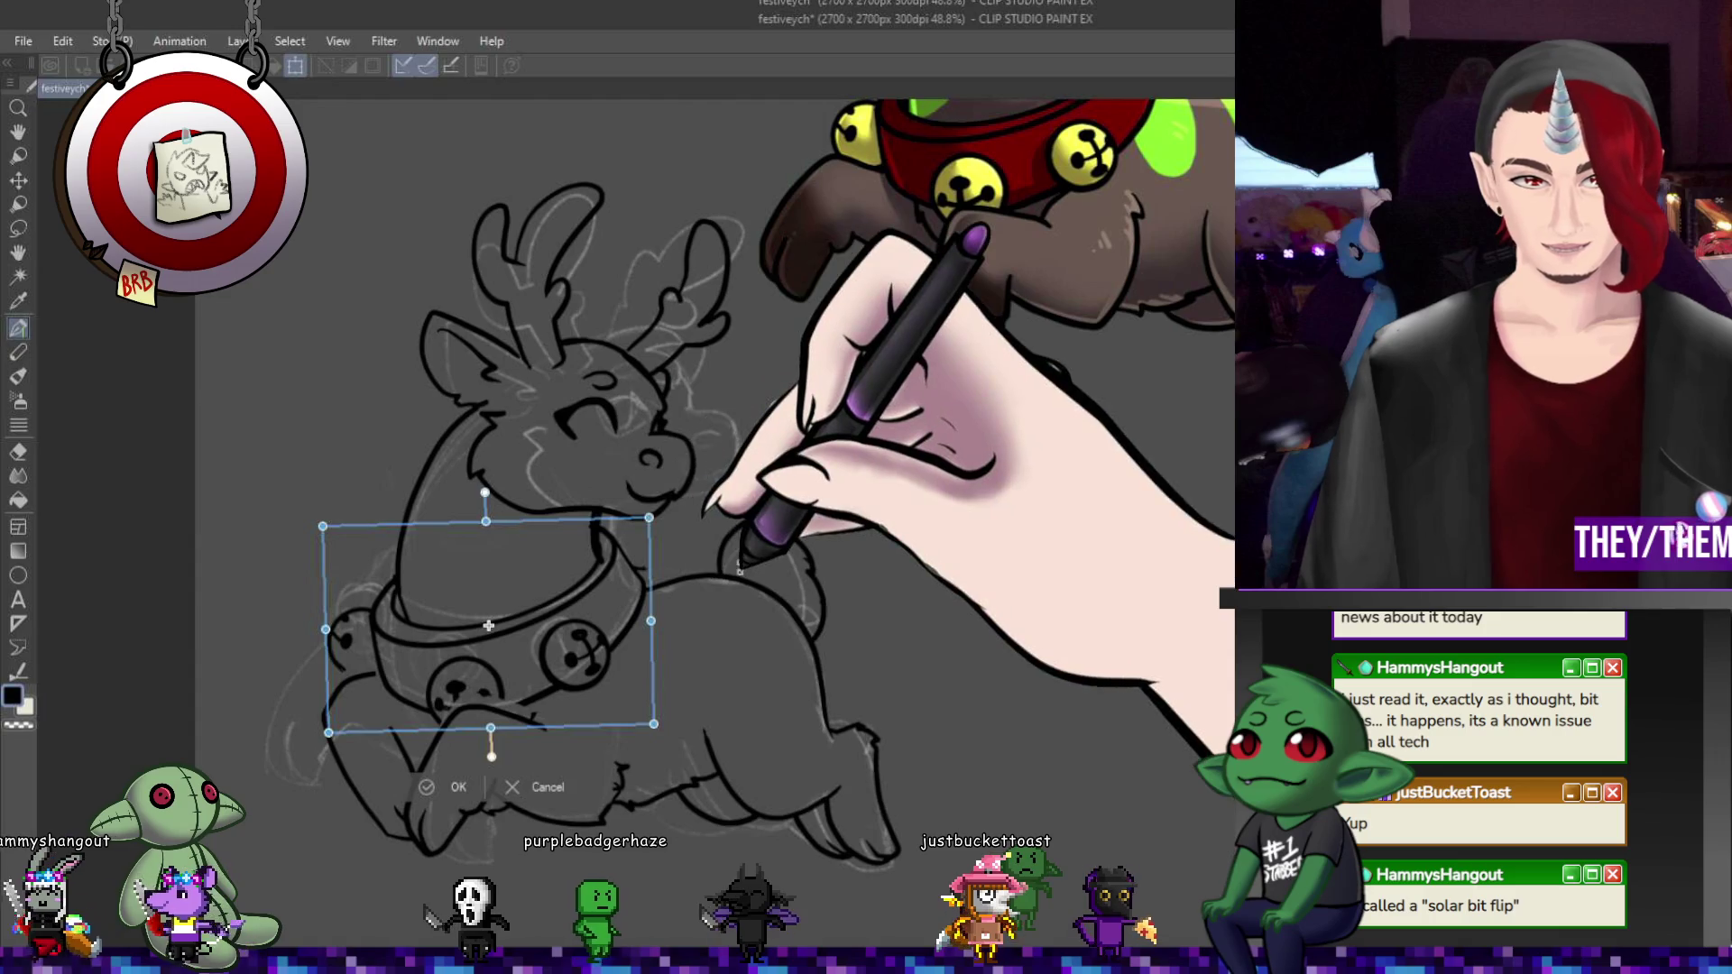
pyautogui.press('Return')
pyautogui.scroll(-3, 666, 540)
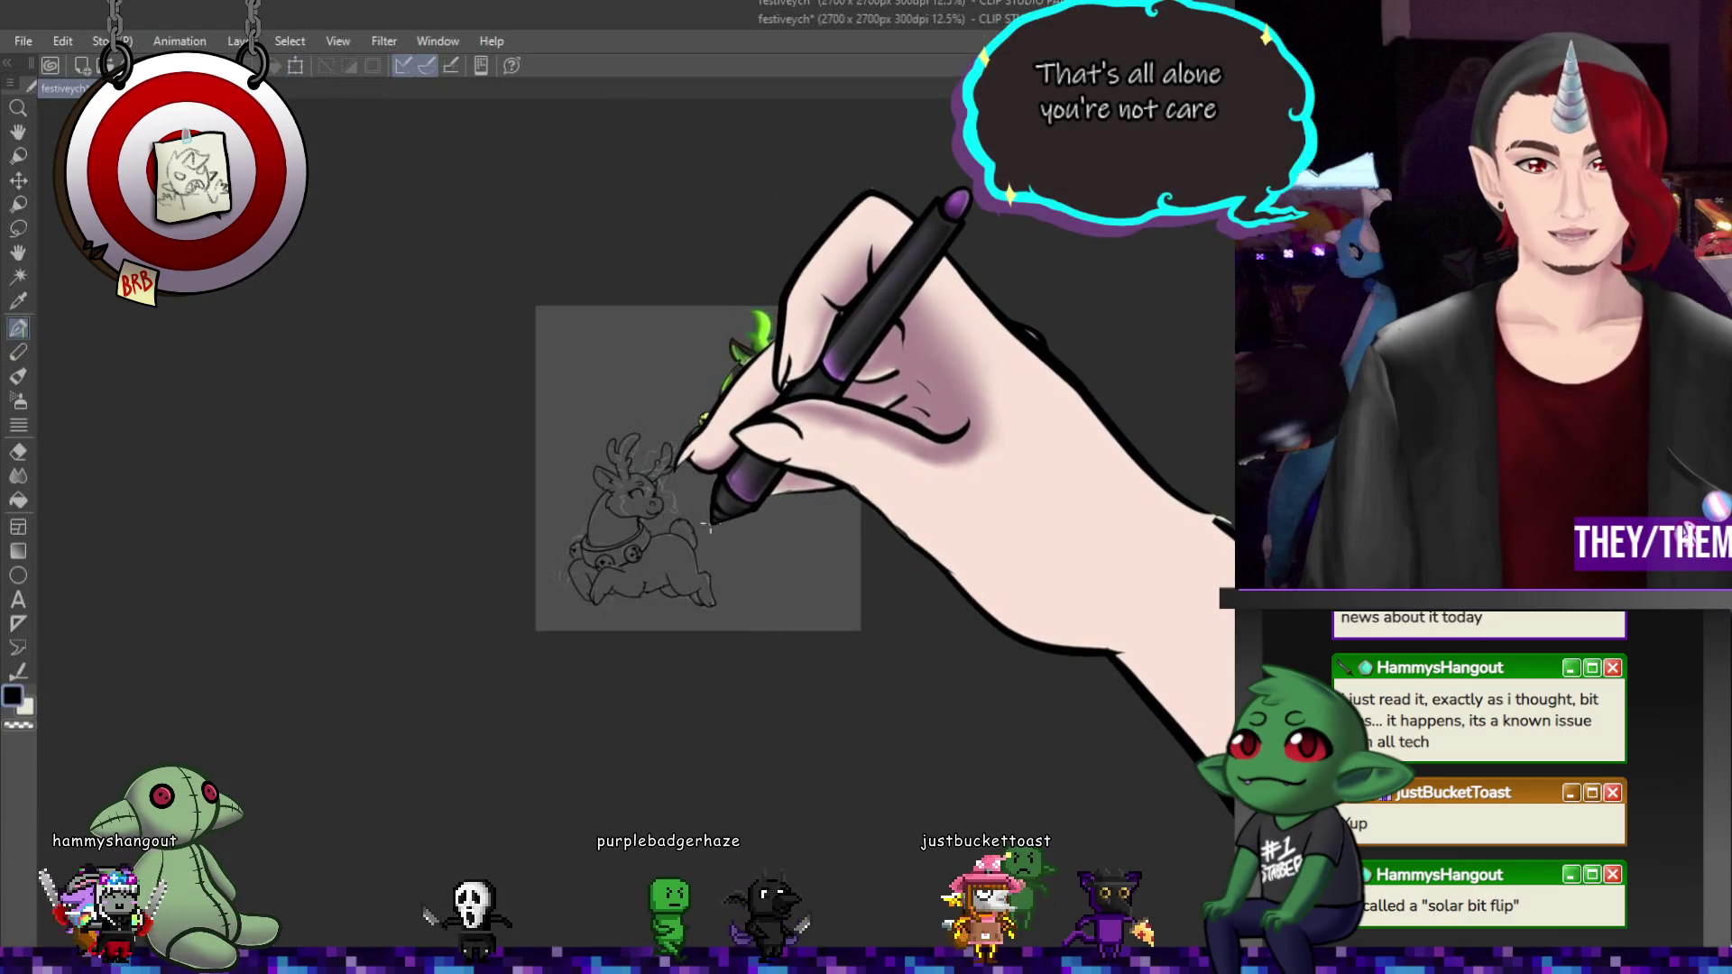
pyautogui.scroll(6, 662, 556)
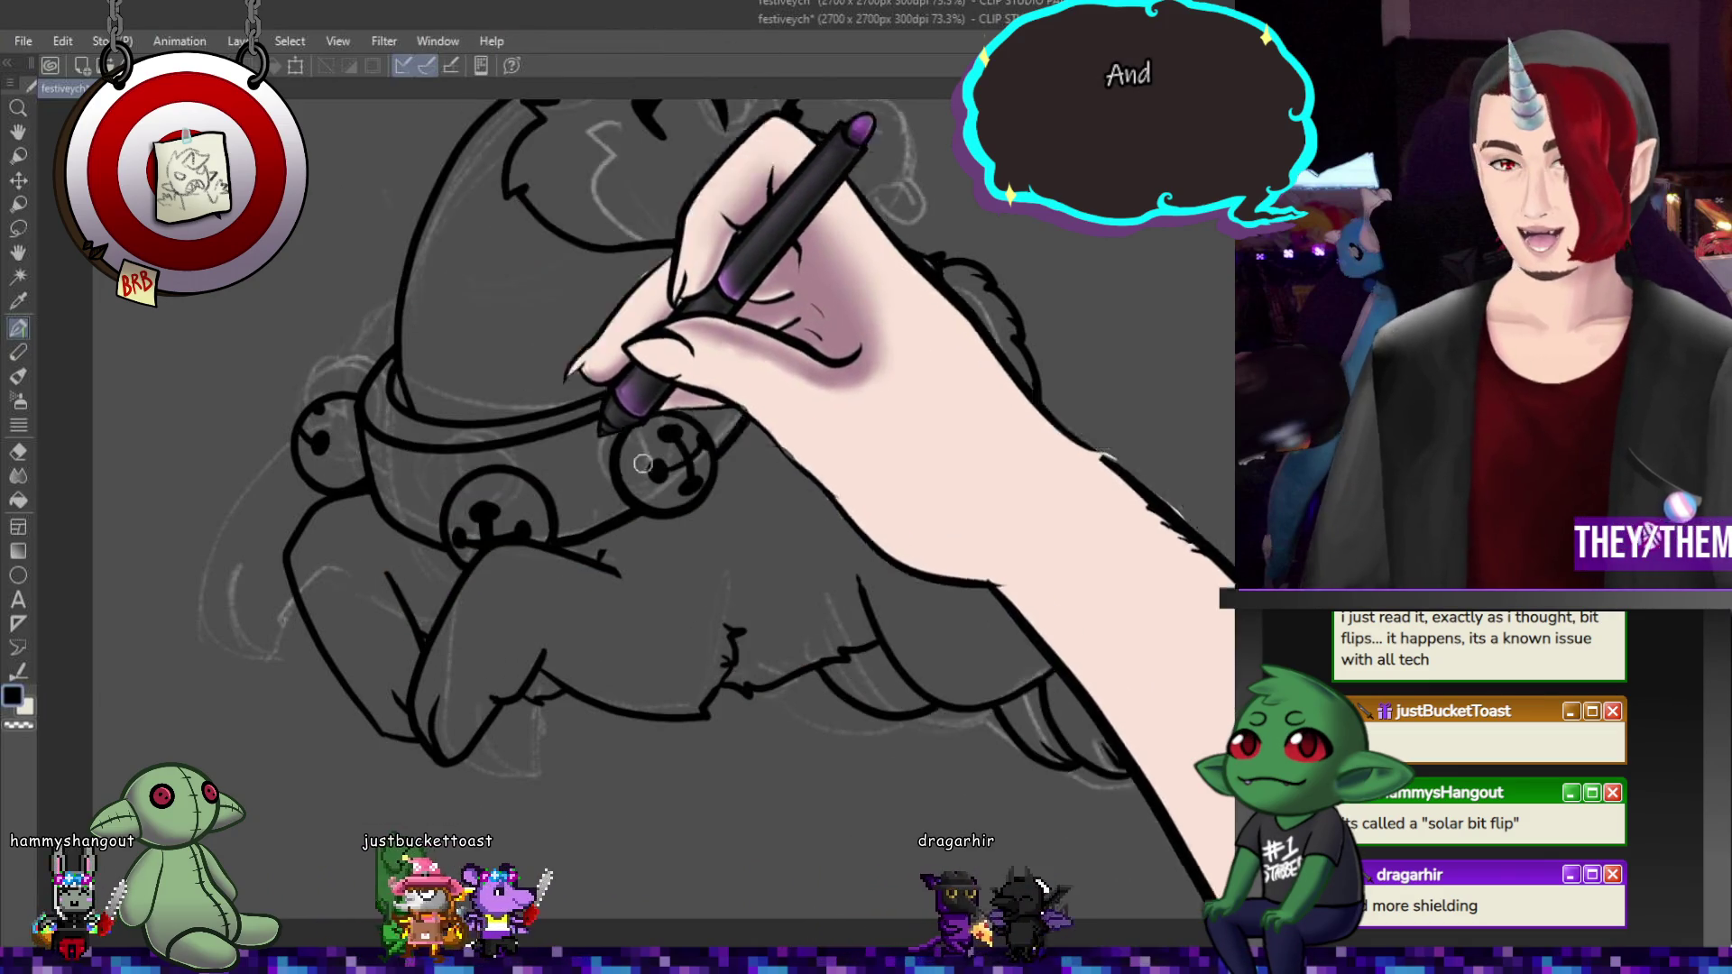
pyautogui.scroll(-2, 793, 523)
pyautogui.scroll(3, 811, 442)
pyautogui.scroll(1, 821, 454)
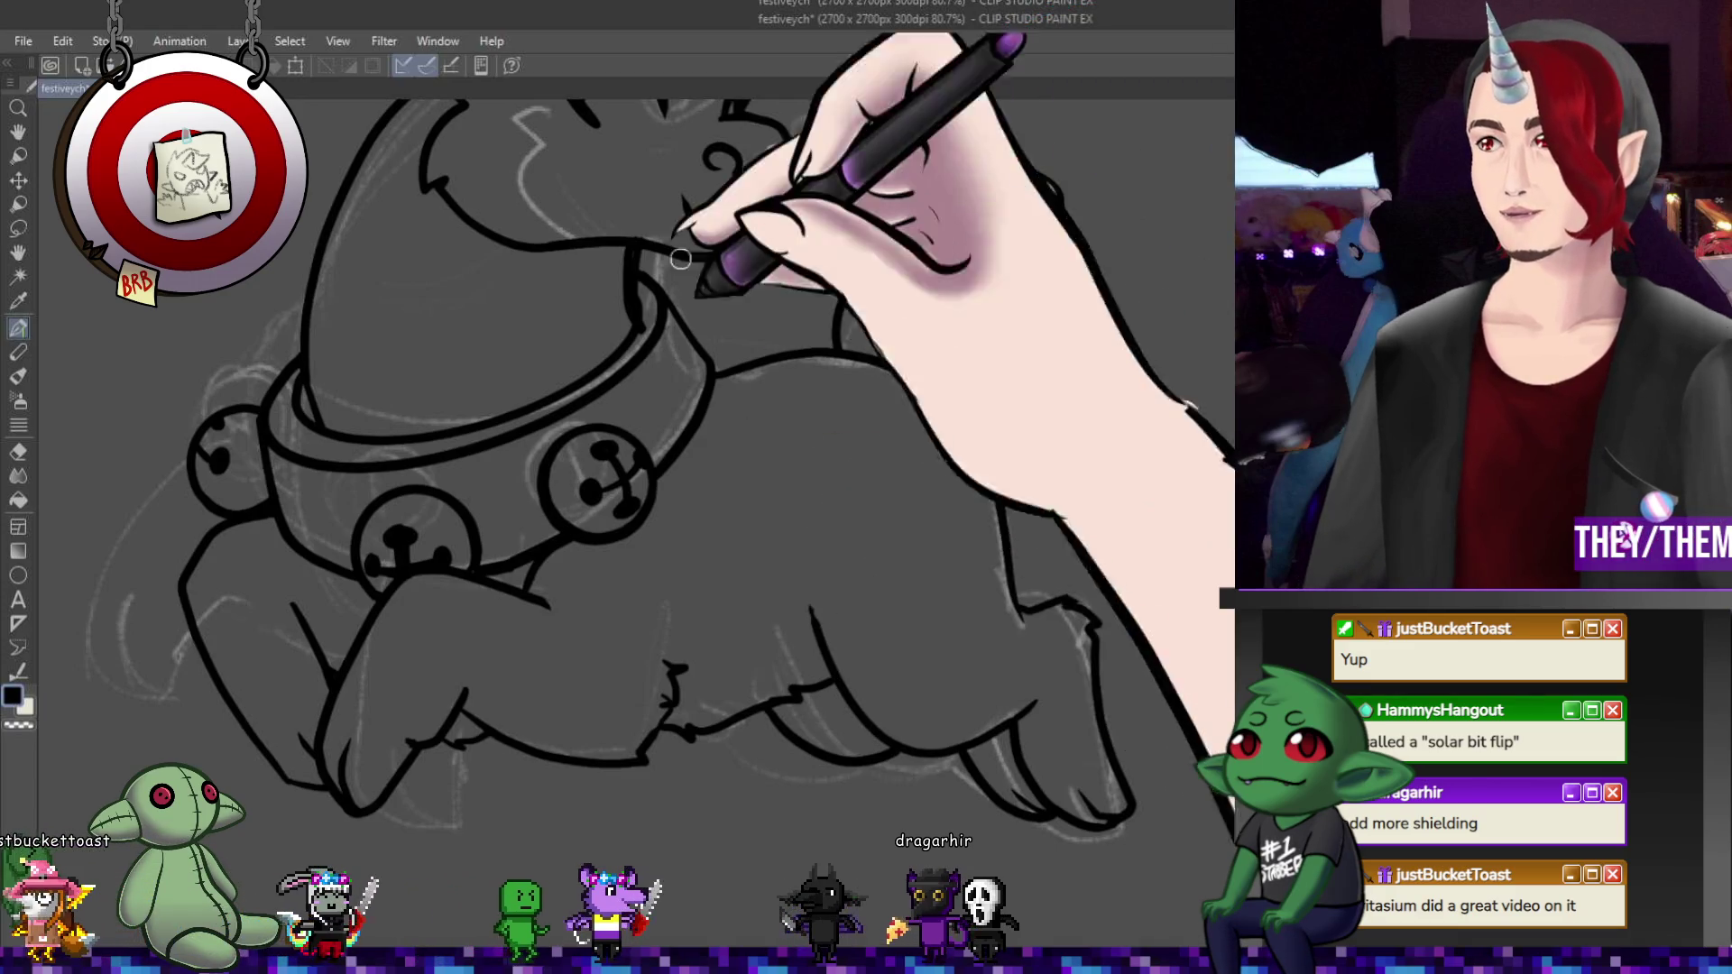
pyautogui.scroll(-5, 666, 580)
pyautogui.scroll(2, 539, 539)
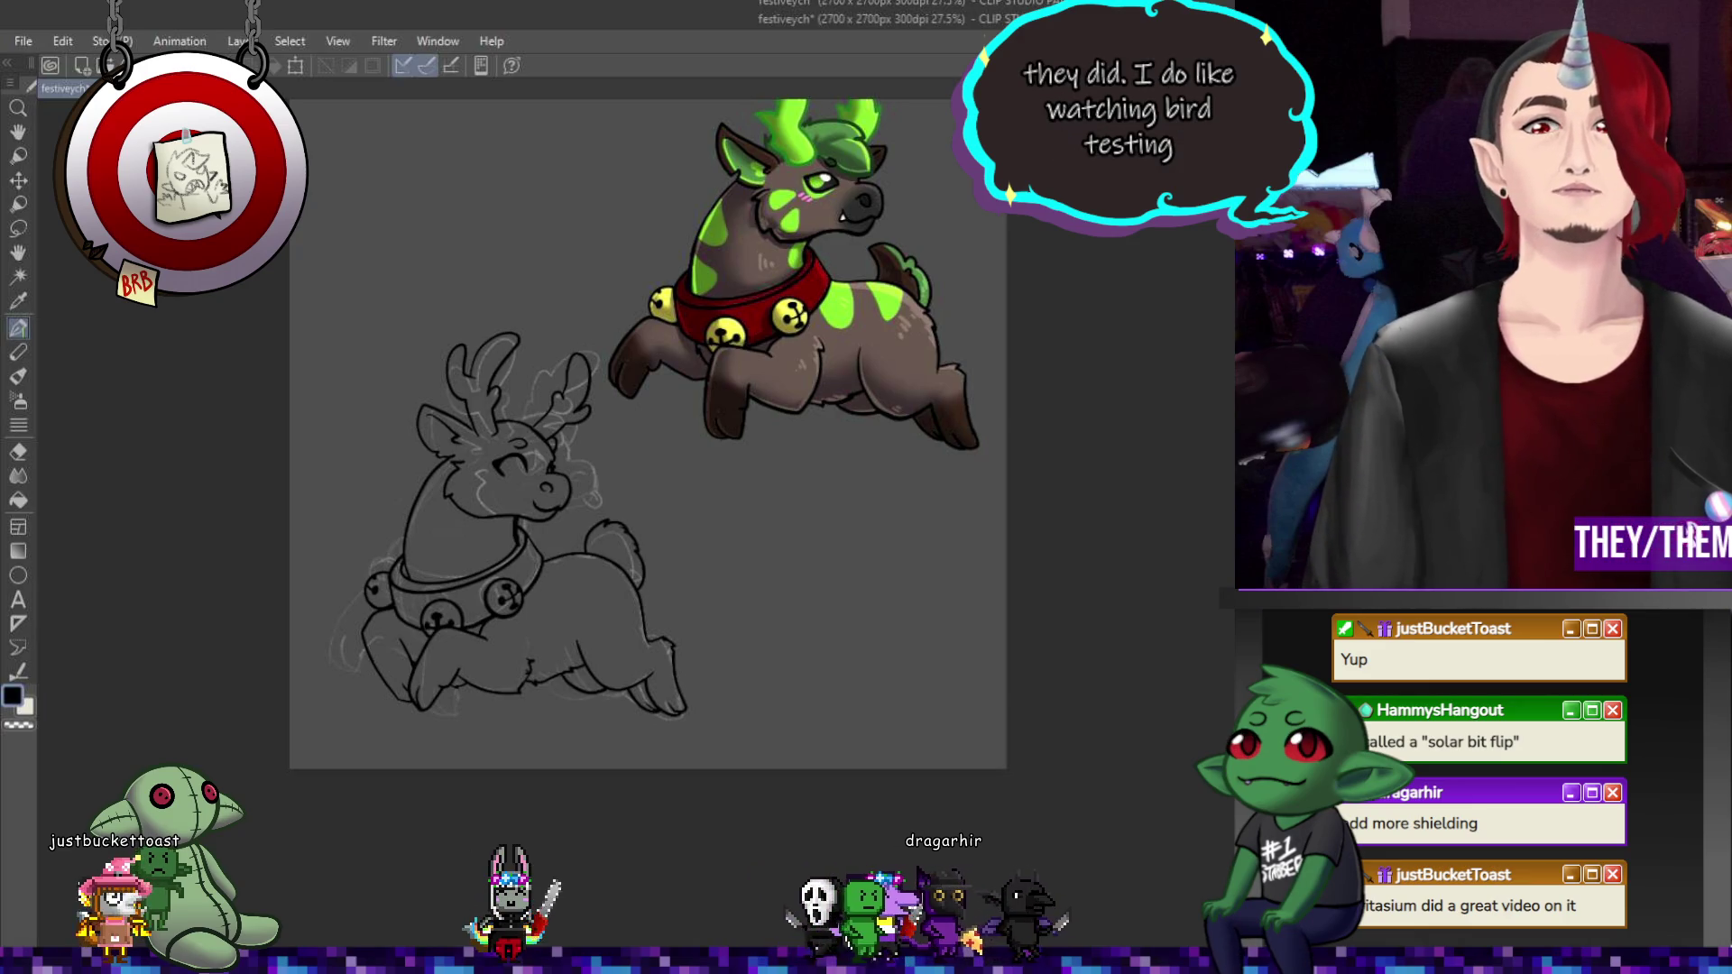
pyautogui.scroll(3, 403, 462)
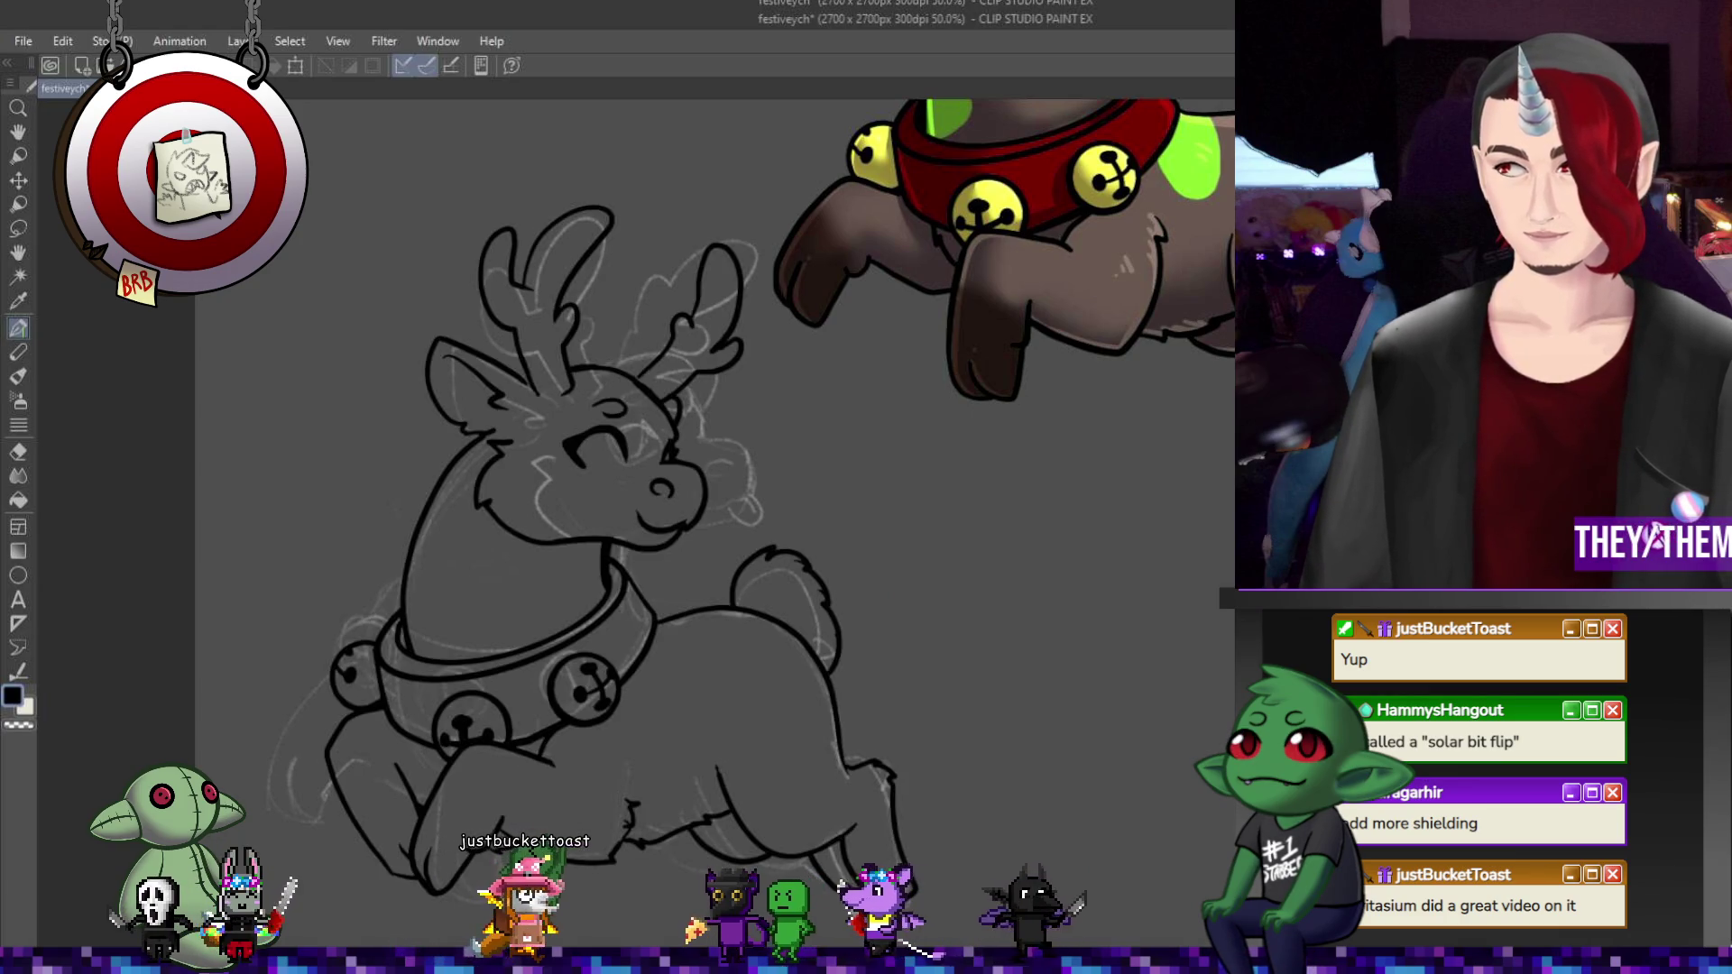
pyautogui.hotkey('ctrl', '-')
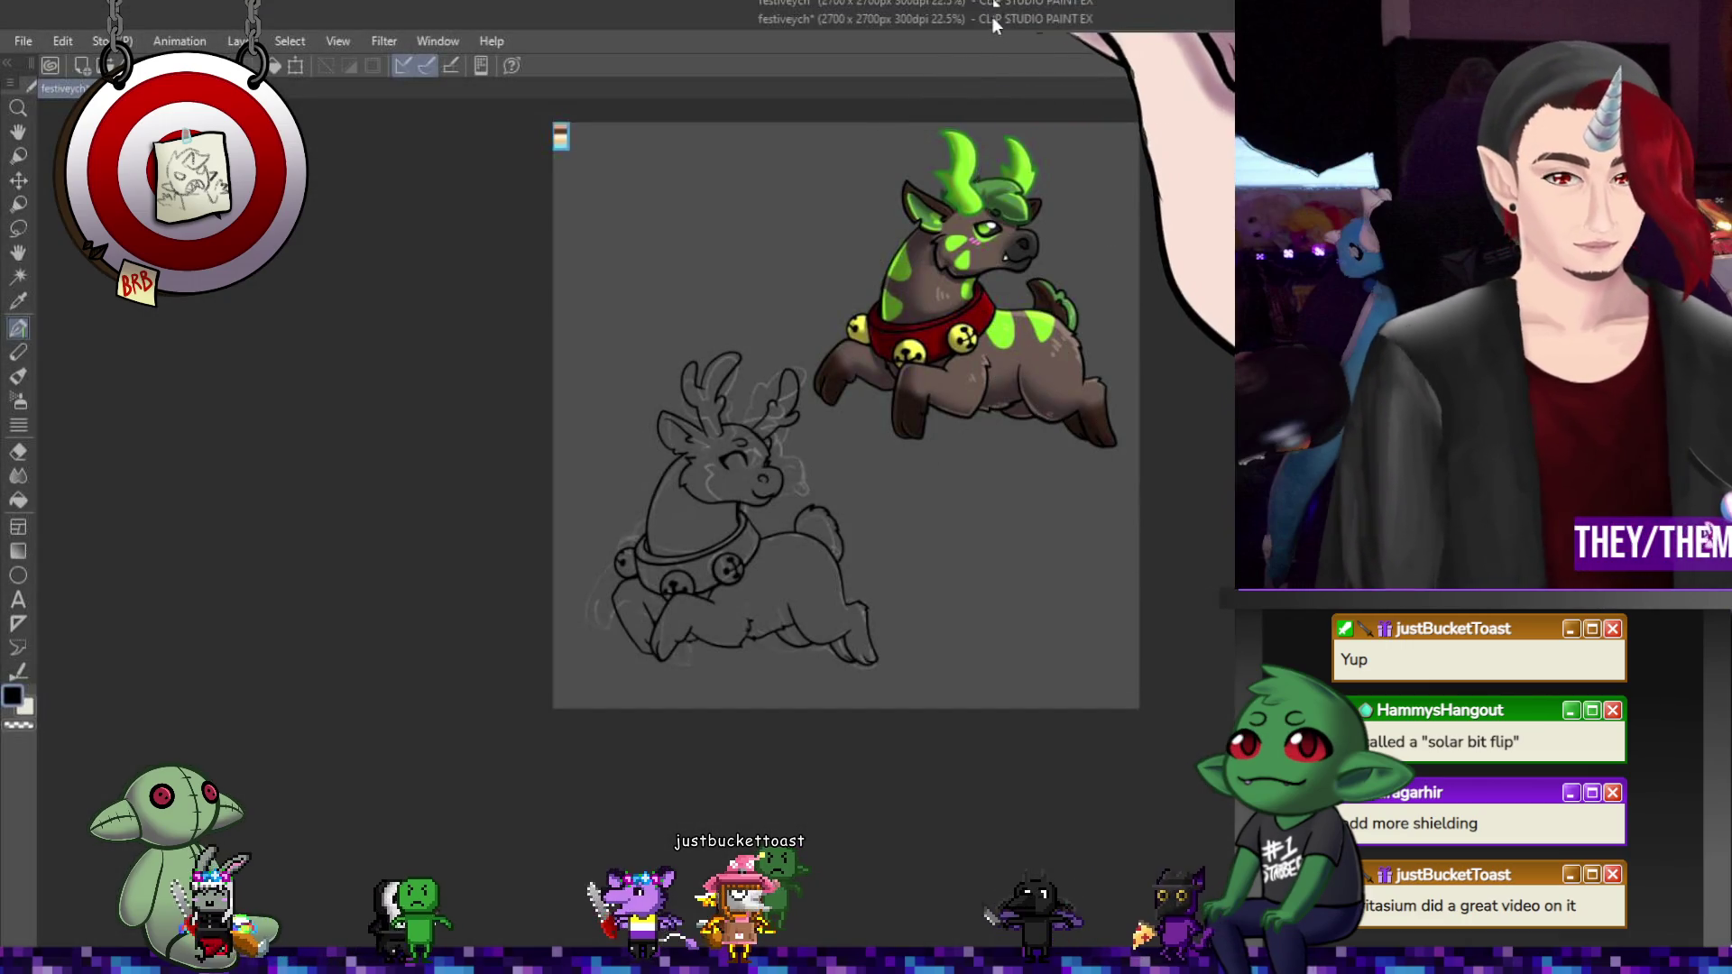
# - Position the pasted colour palette strip beside the reindeer
pyautogui.hotkey('ctrl', 't')
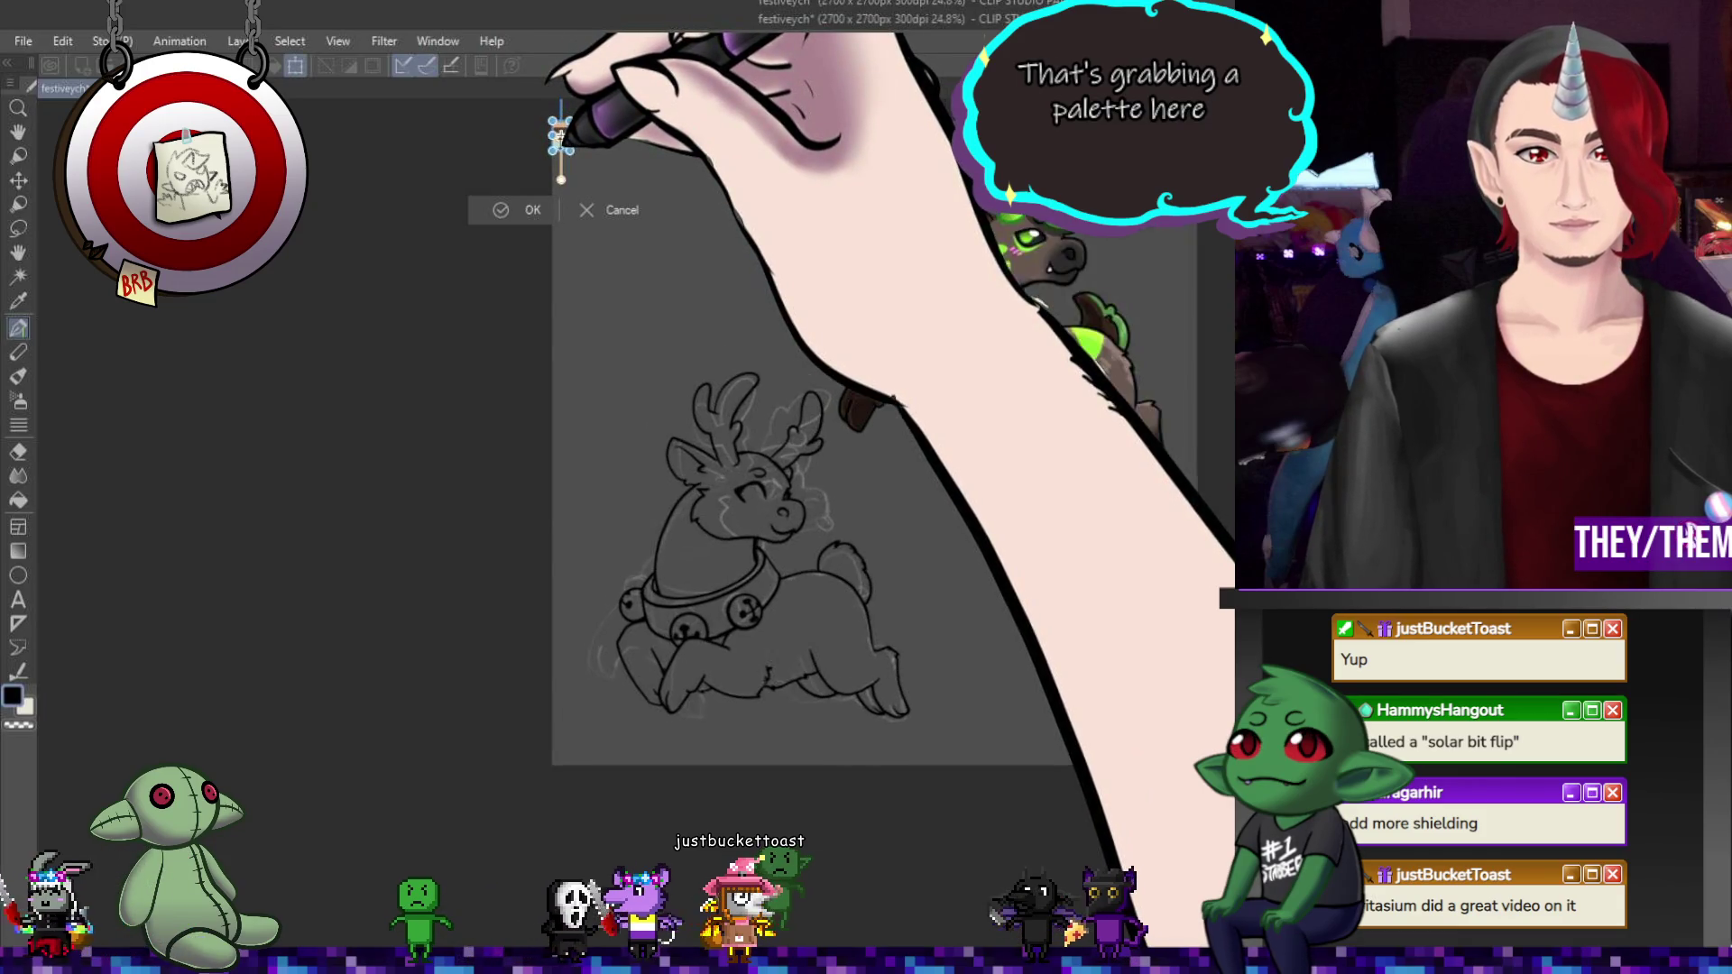
pyautogui.scroll(1, 561, 138)
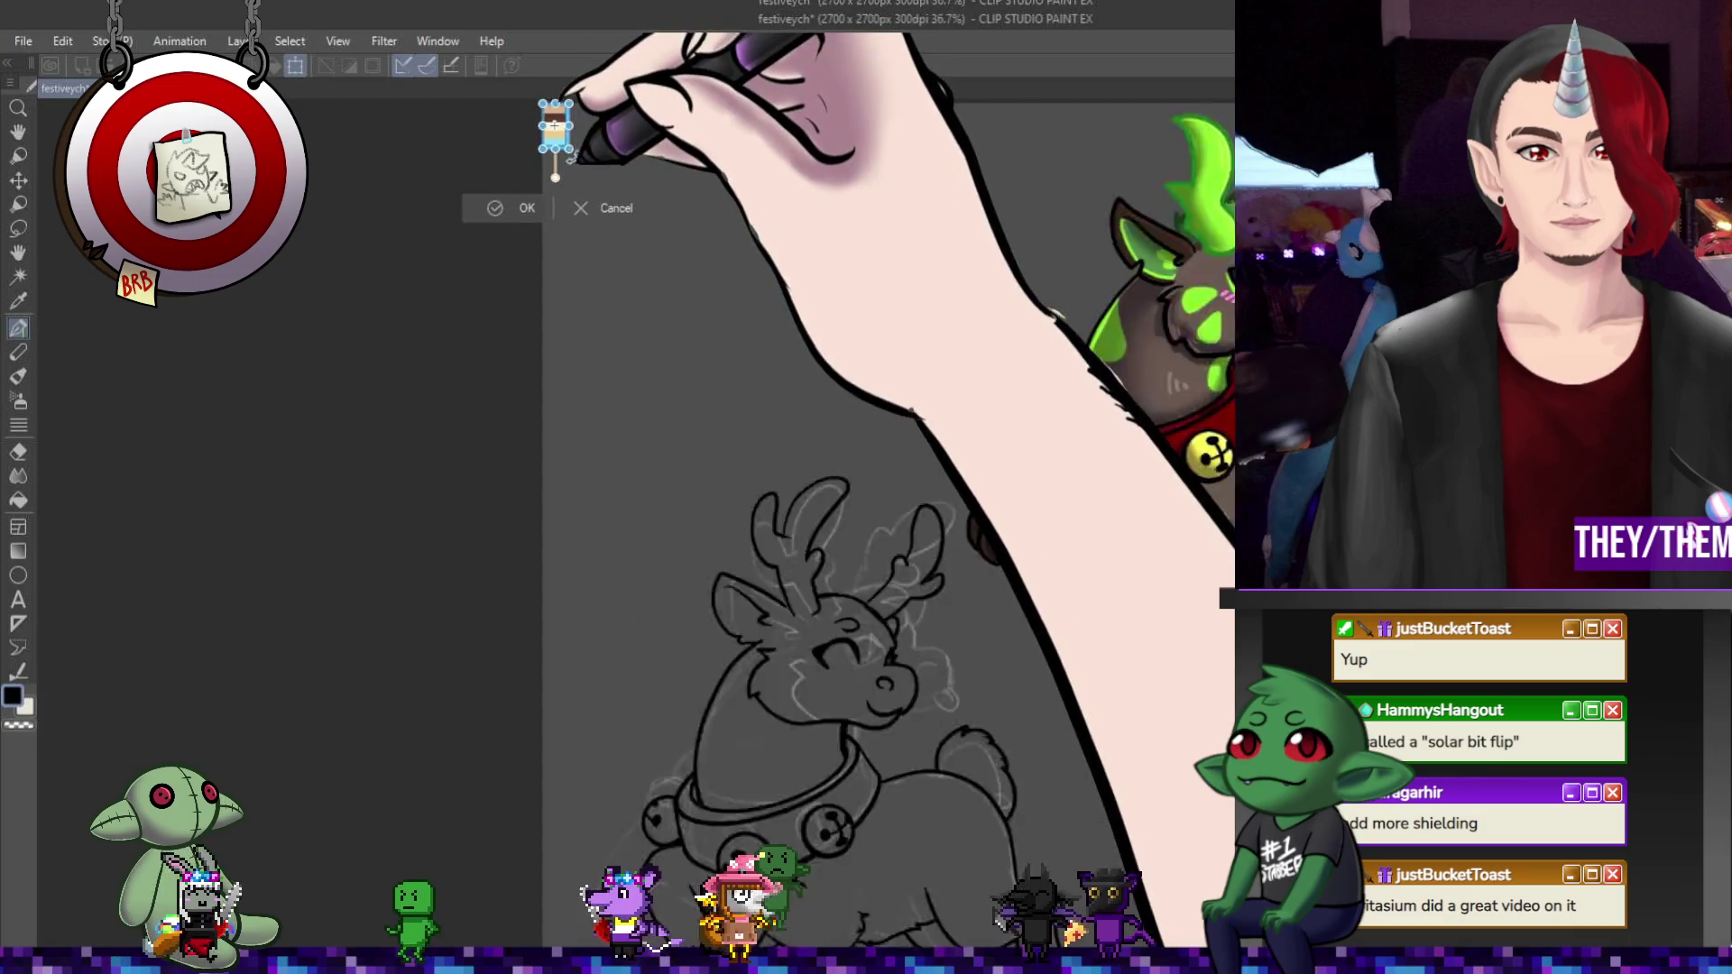
pyautogui.scroll(2, 561, 136)
pyautogui.moveTo(561, 135)
pyautogui.mouseDown()
pyautogui.moveTo(649, 772)
pyautogui.moveTo(690, 848)
pyautogui.moveTo(619, 612)
pyautogui.mouseUp()
pyautogui.press('Return')
# - Sample the peach swatch from the palette, then black from the head outline
pyautogui.scroll(-1, 672, 802)
pyautogui.keyDown('alt'); pyautogui.click(577, 546); pyautogui.keyUp('alt')
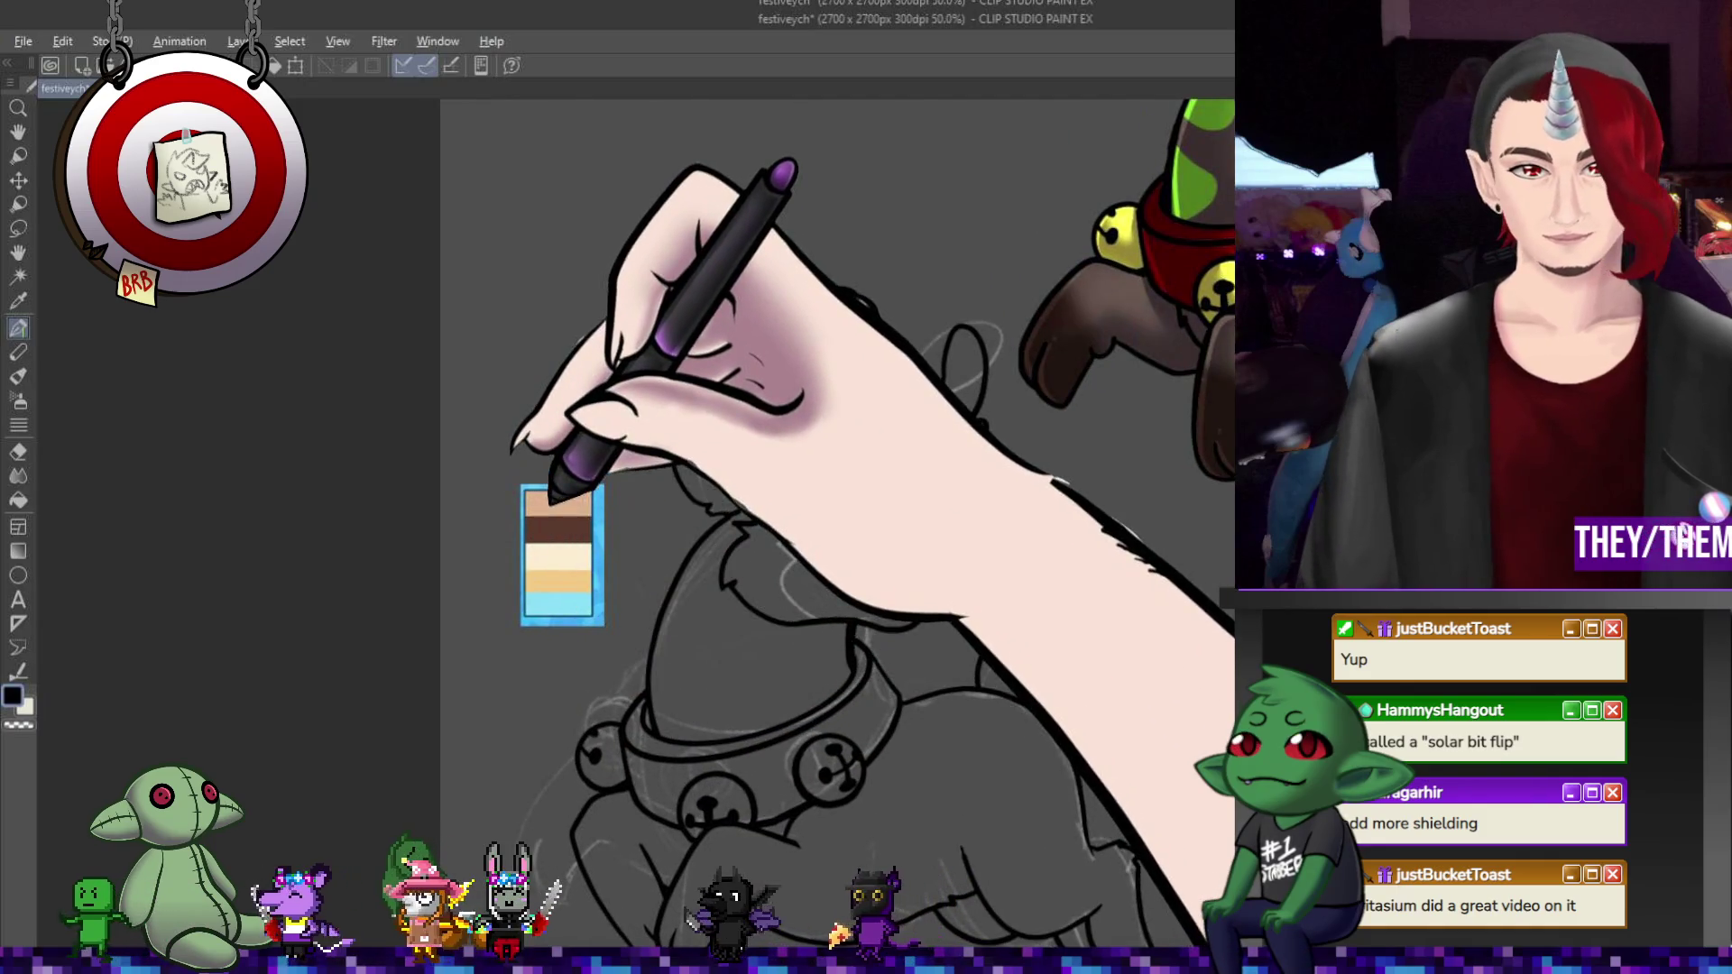
pyautogui.scroll(-1, 591, 615)
pyautogui.scroll(-1, 591, 615)
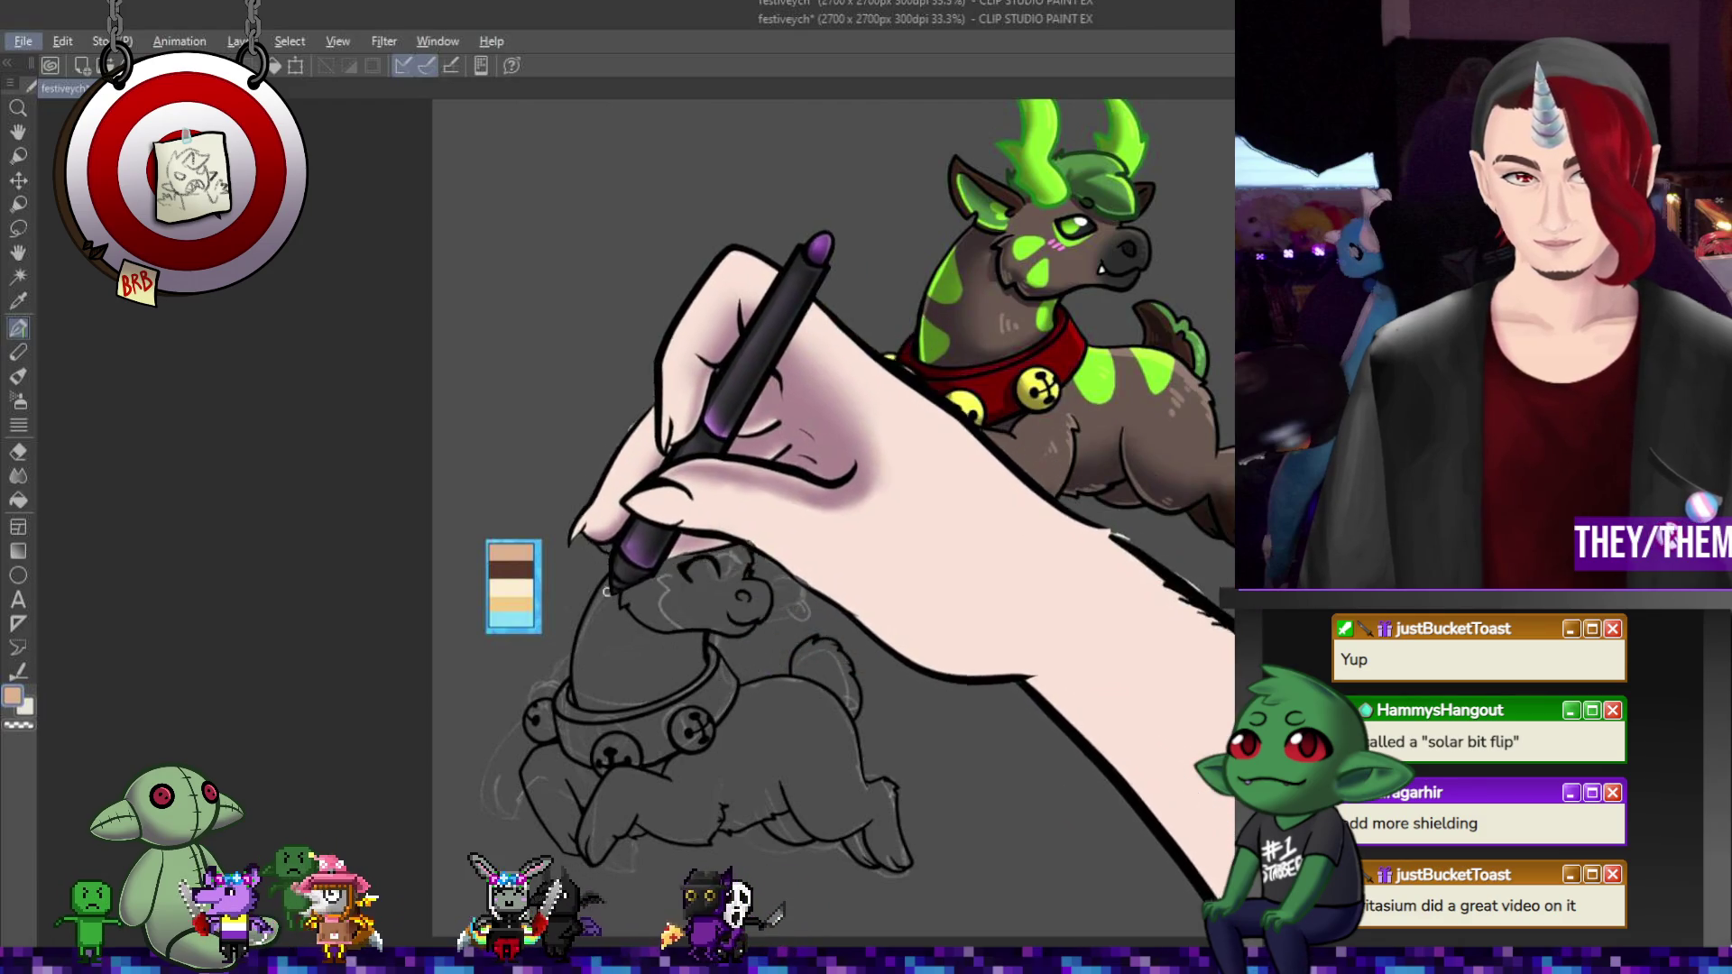
pyautogui.press('alt')
pyautogui.scroll(3, 666, 681)
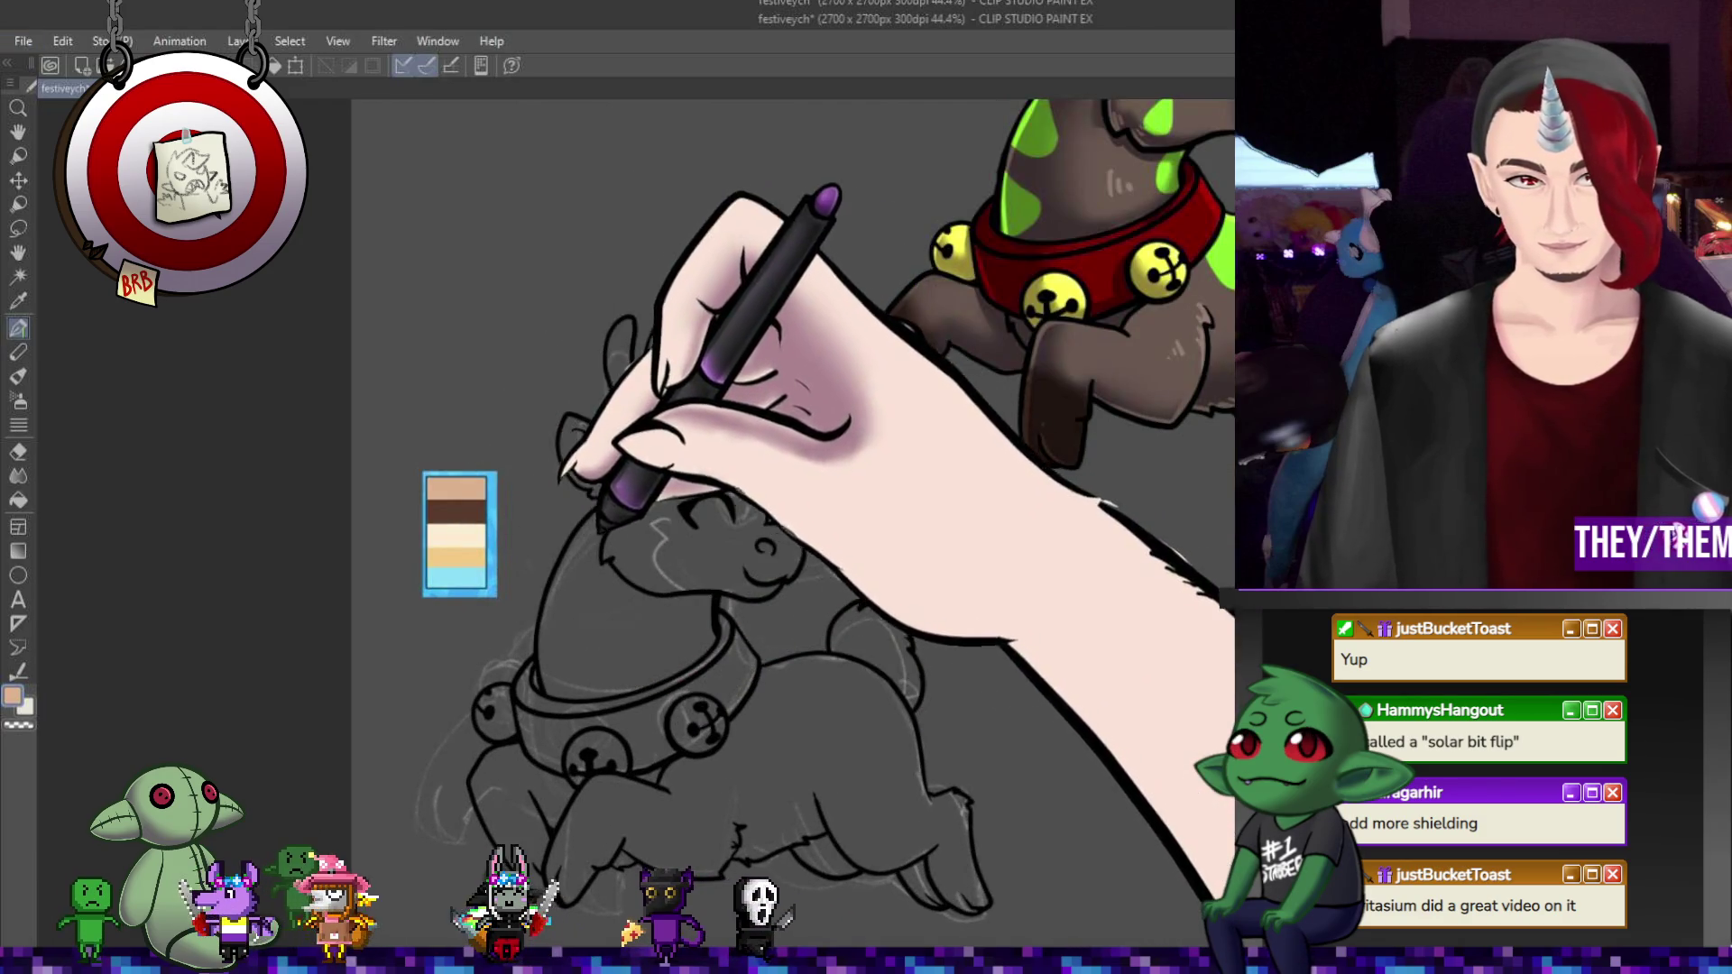
pyautogui.keyDown('alt'); pyautogui.click(600, 507); pyautogui.keyUp('alt')
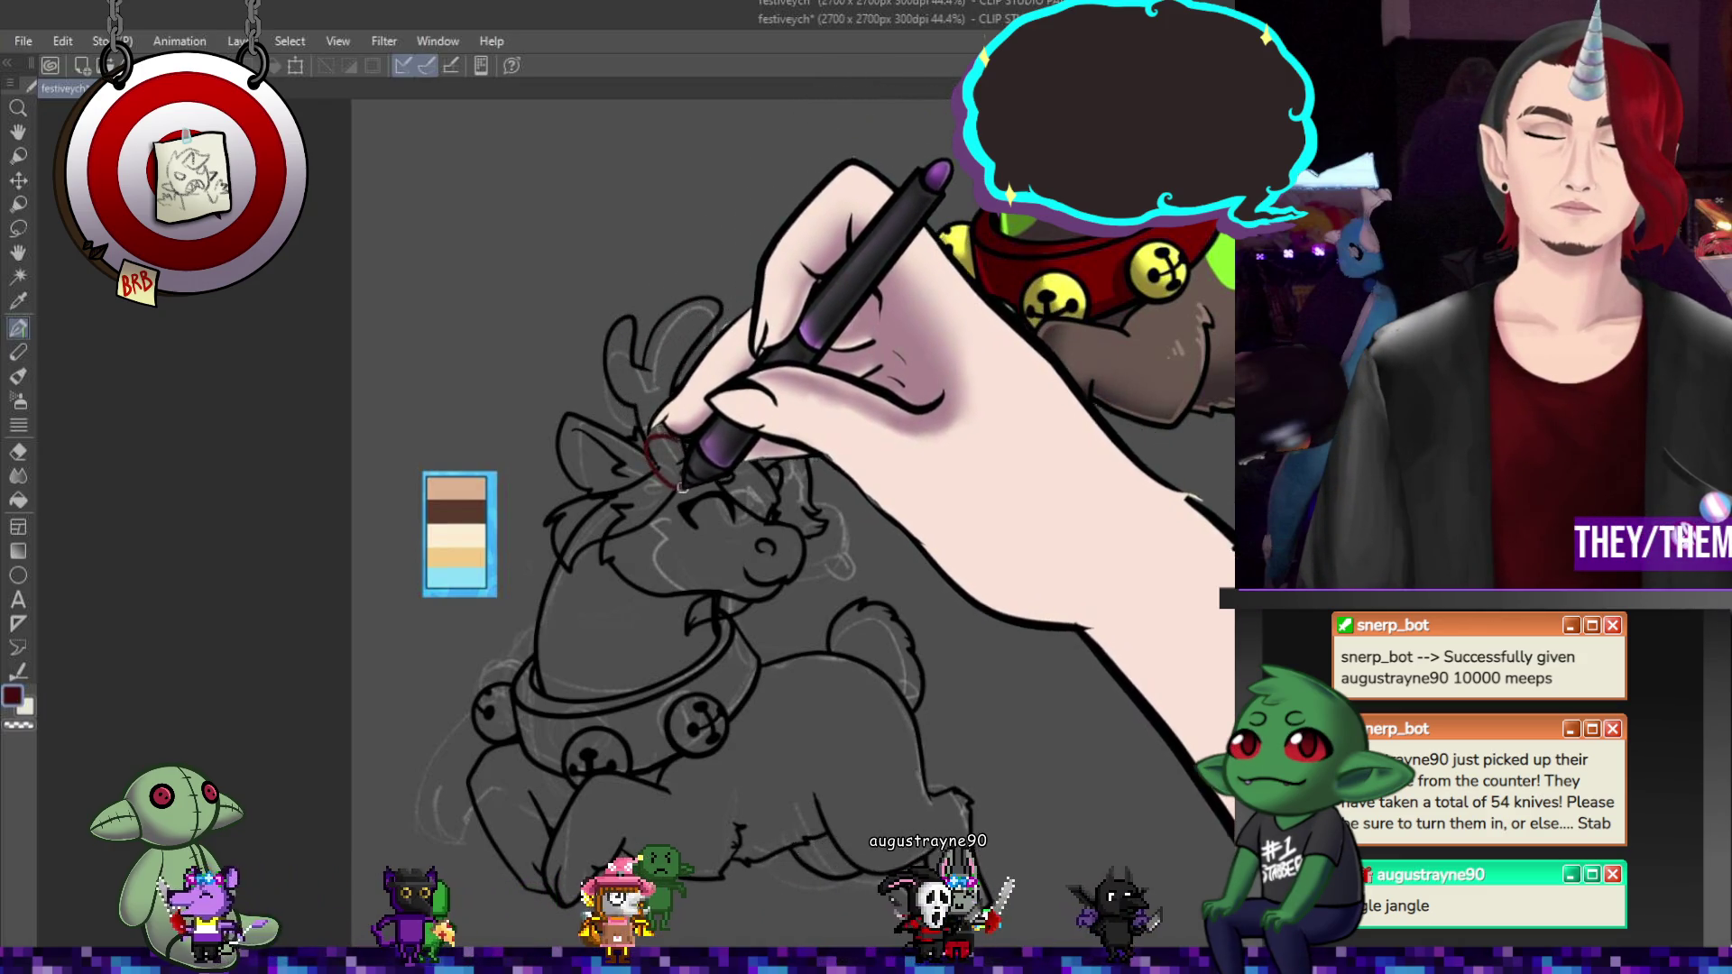
# - Draw two red loops on the forehead as a bow and rotate it slightly clockwise
pyautogui.moveTo(684, 441); pyautogui.dragTo(708, 426)
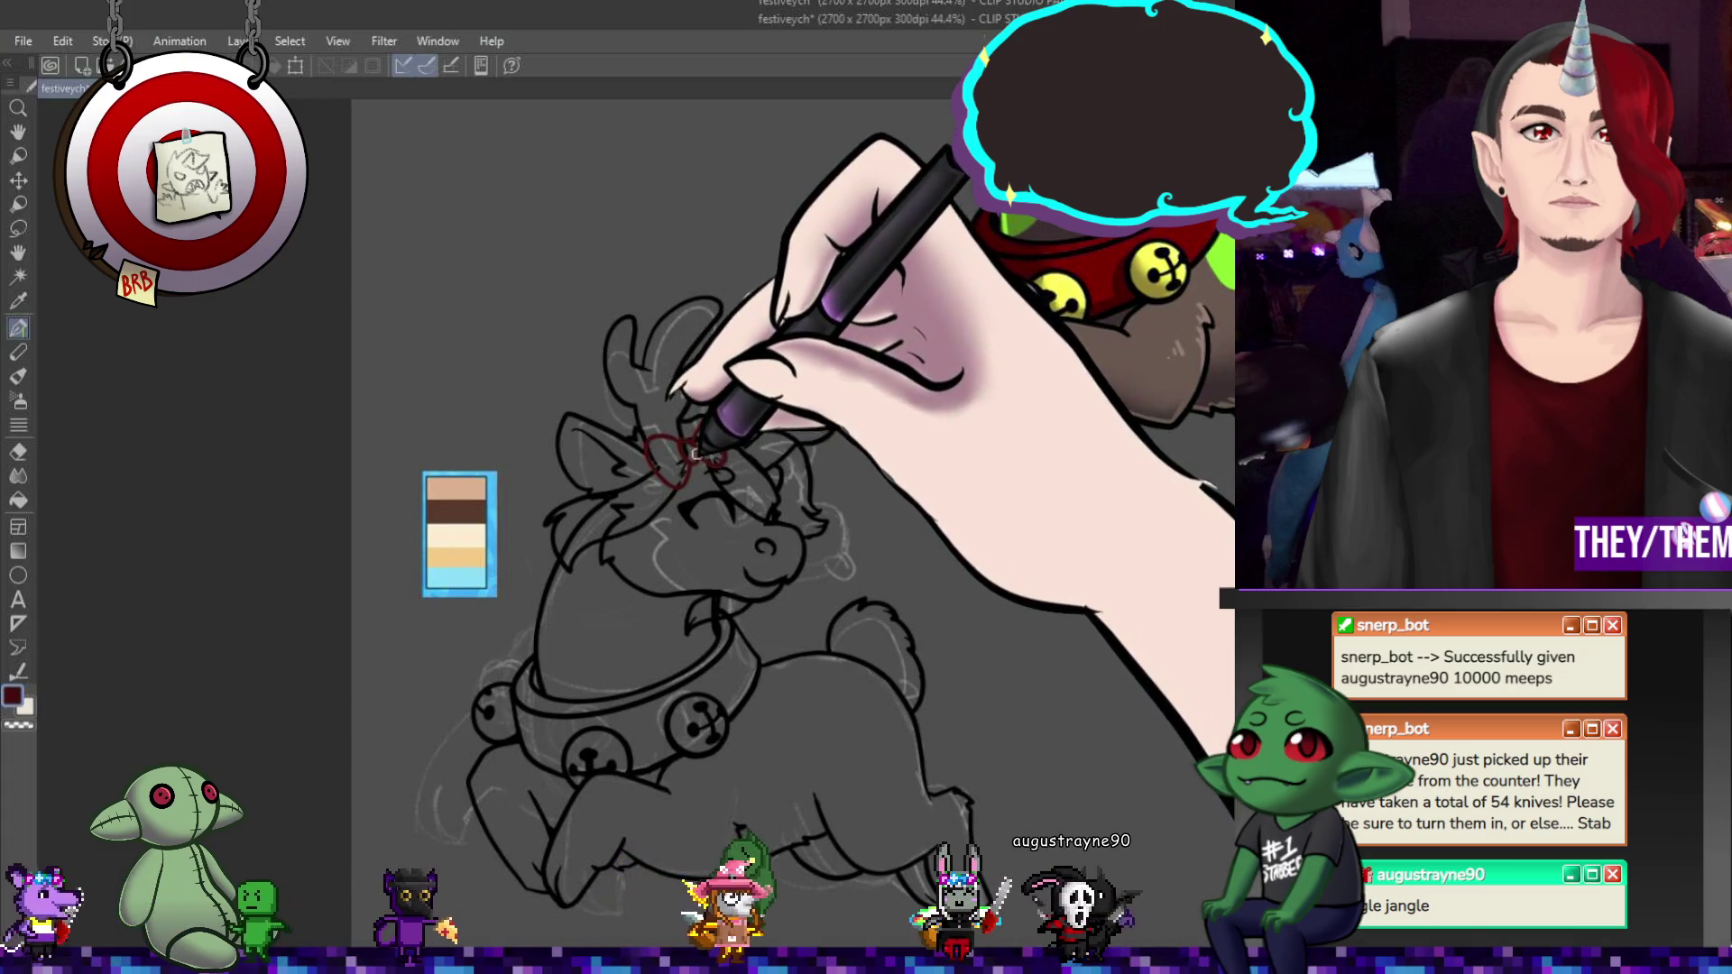
pyautogui.moveTo(712, 447)
pyautogui.mouseDown()
pyautogui.moveTo(665, 451)
pyautogui.moveTo(696, 424)
pyautogui.moveTo(710, 451)
pyautogui.mouseUp()
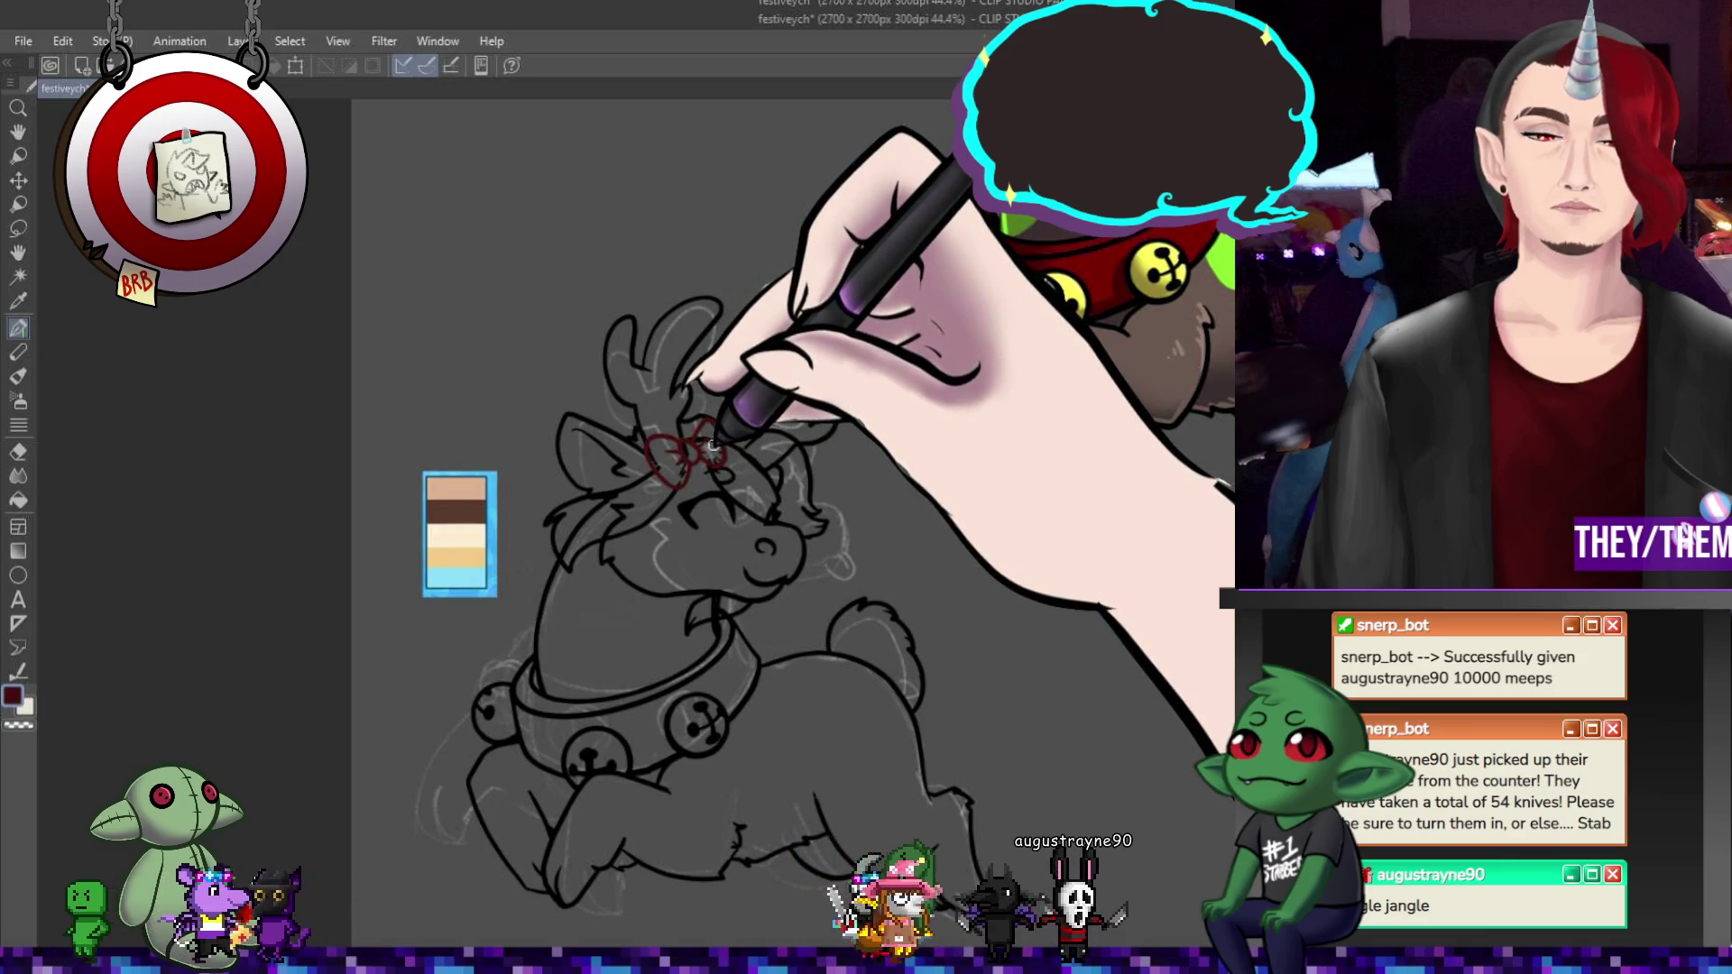
pyautogui.hotkey('ctrl', 't')
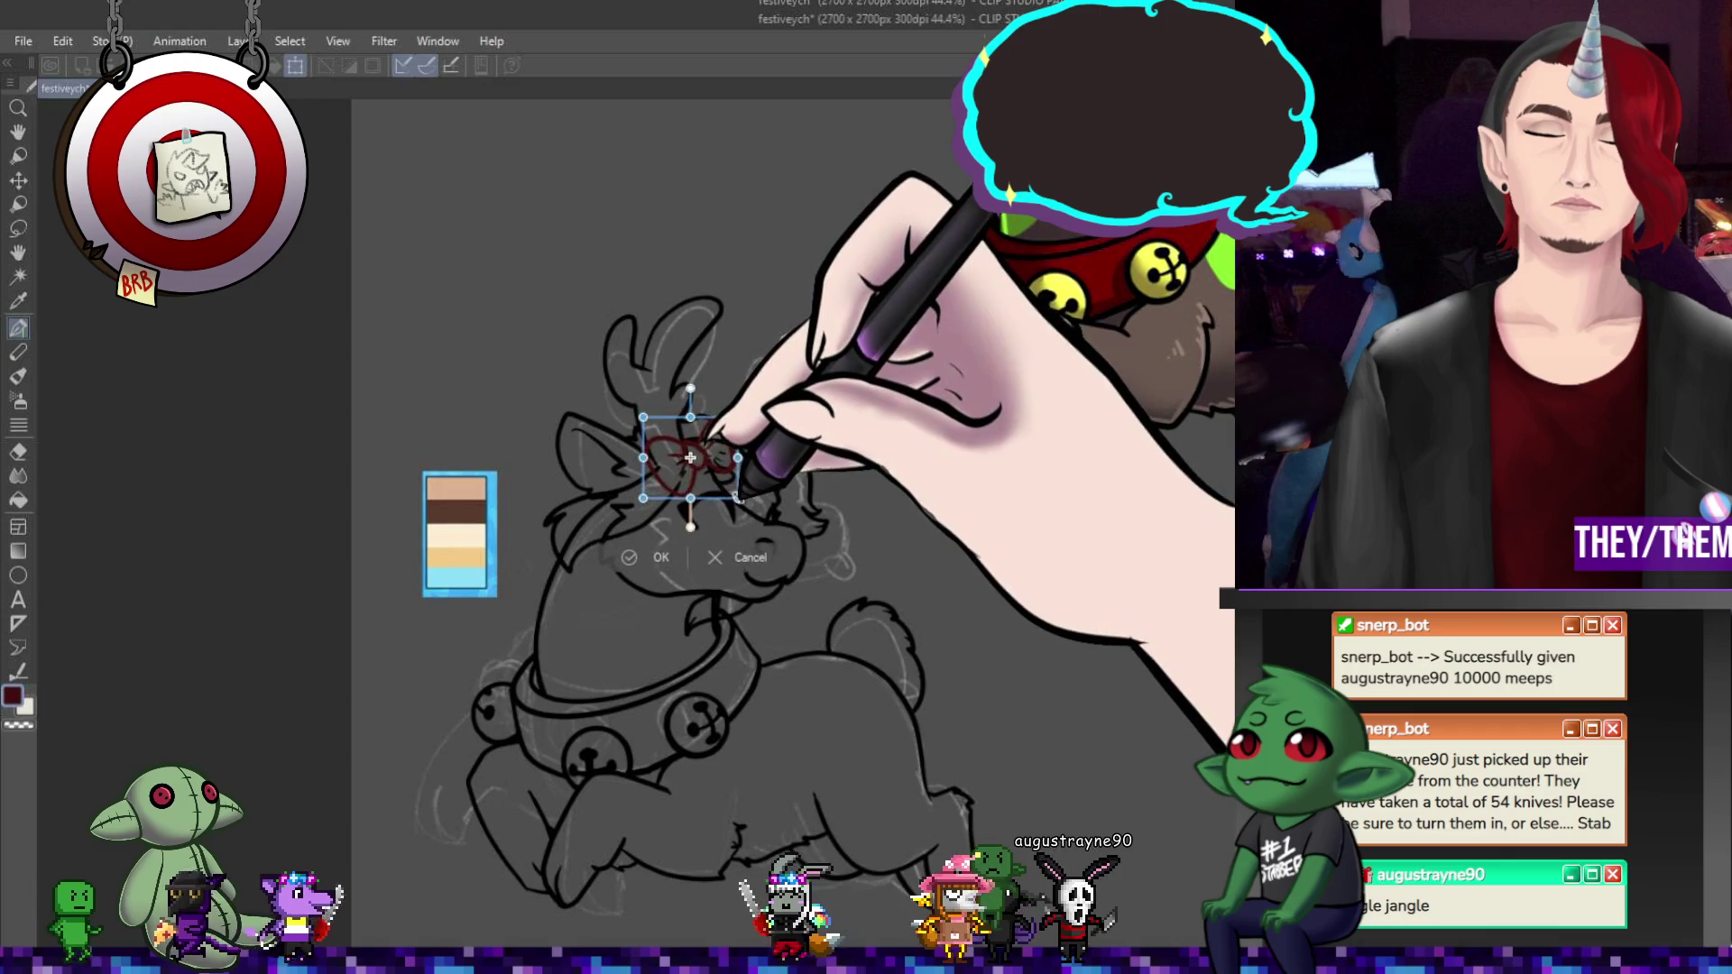
pyautogui.moveTo(762, 443); pyautogui.dragTo(732, 445)
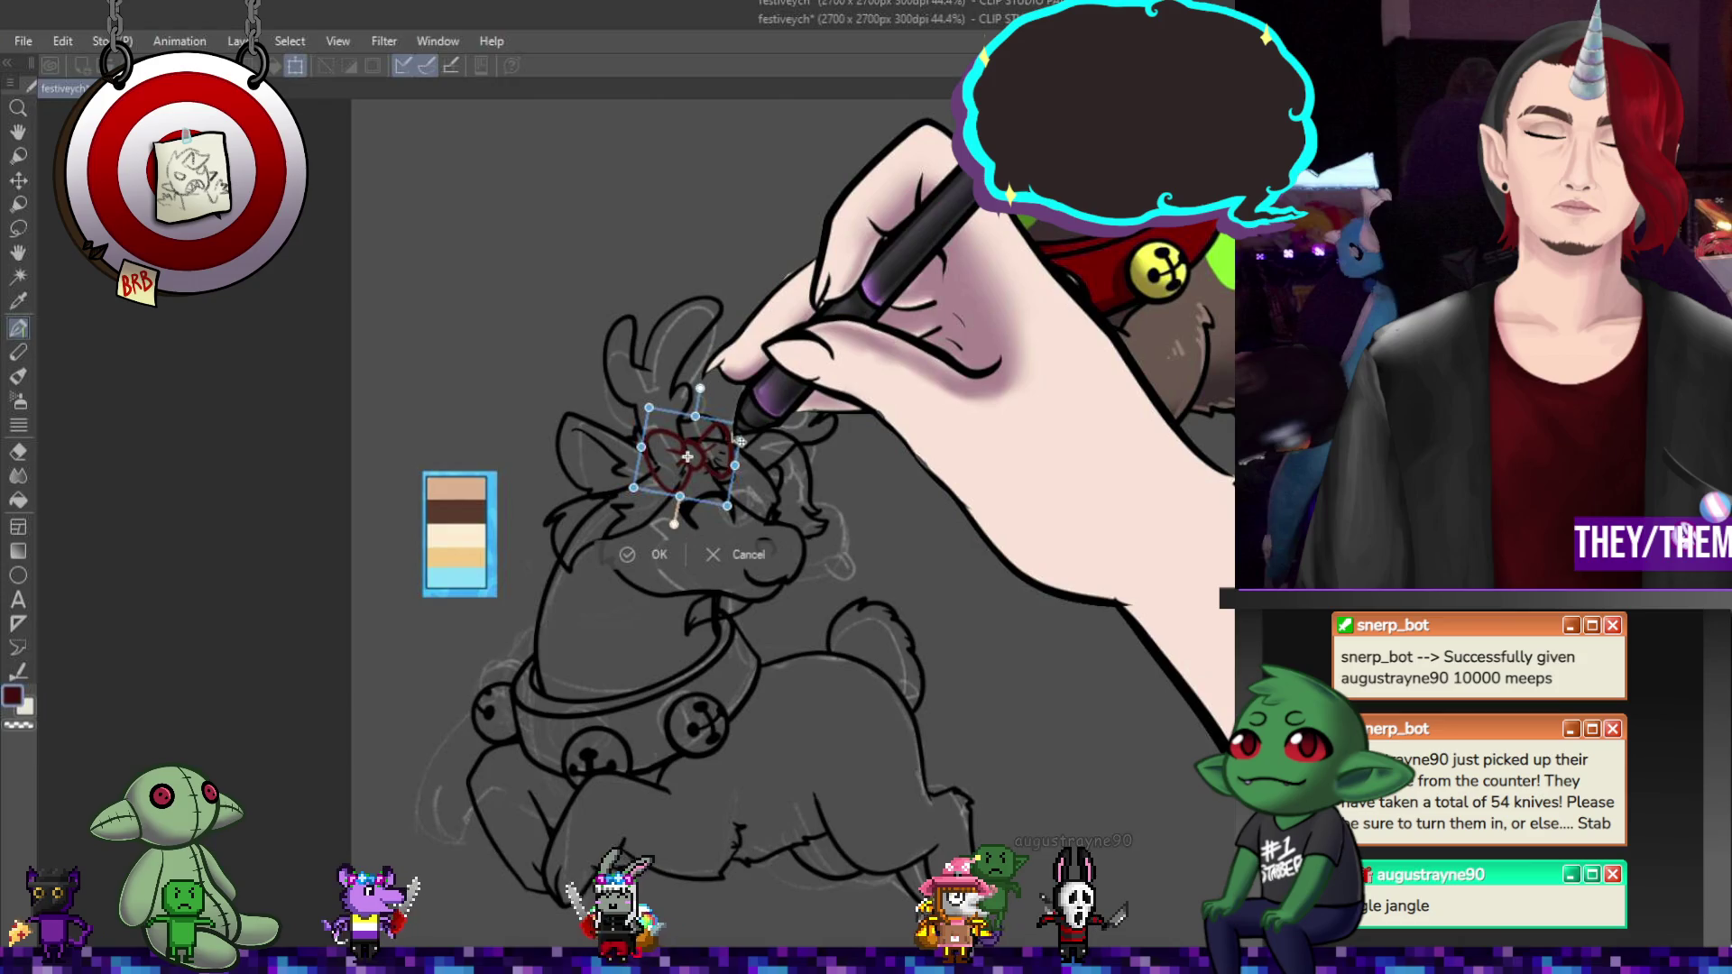
pyautogui.press('Return')
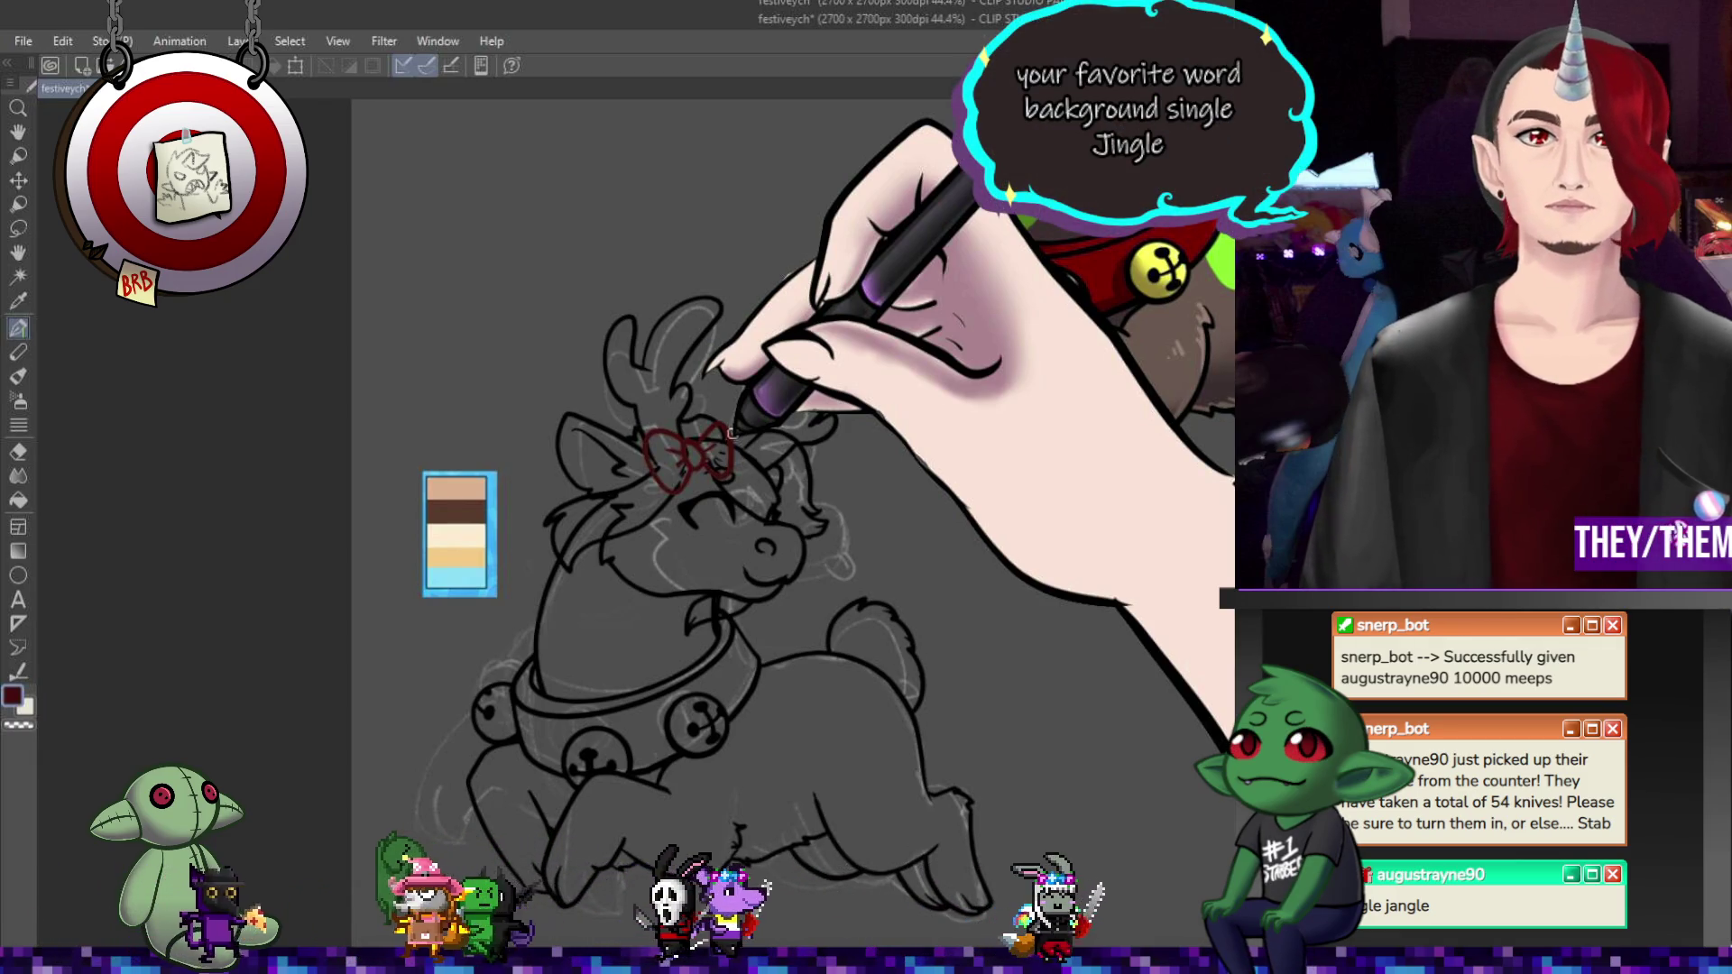
# - Pan to the tilted bow and redraw its right loop and centre knot
pyautogui.scroll(1, 707, 577)
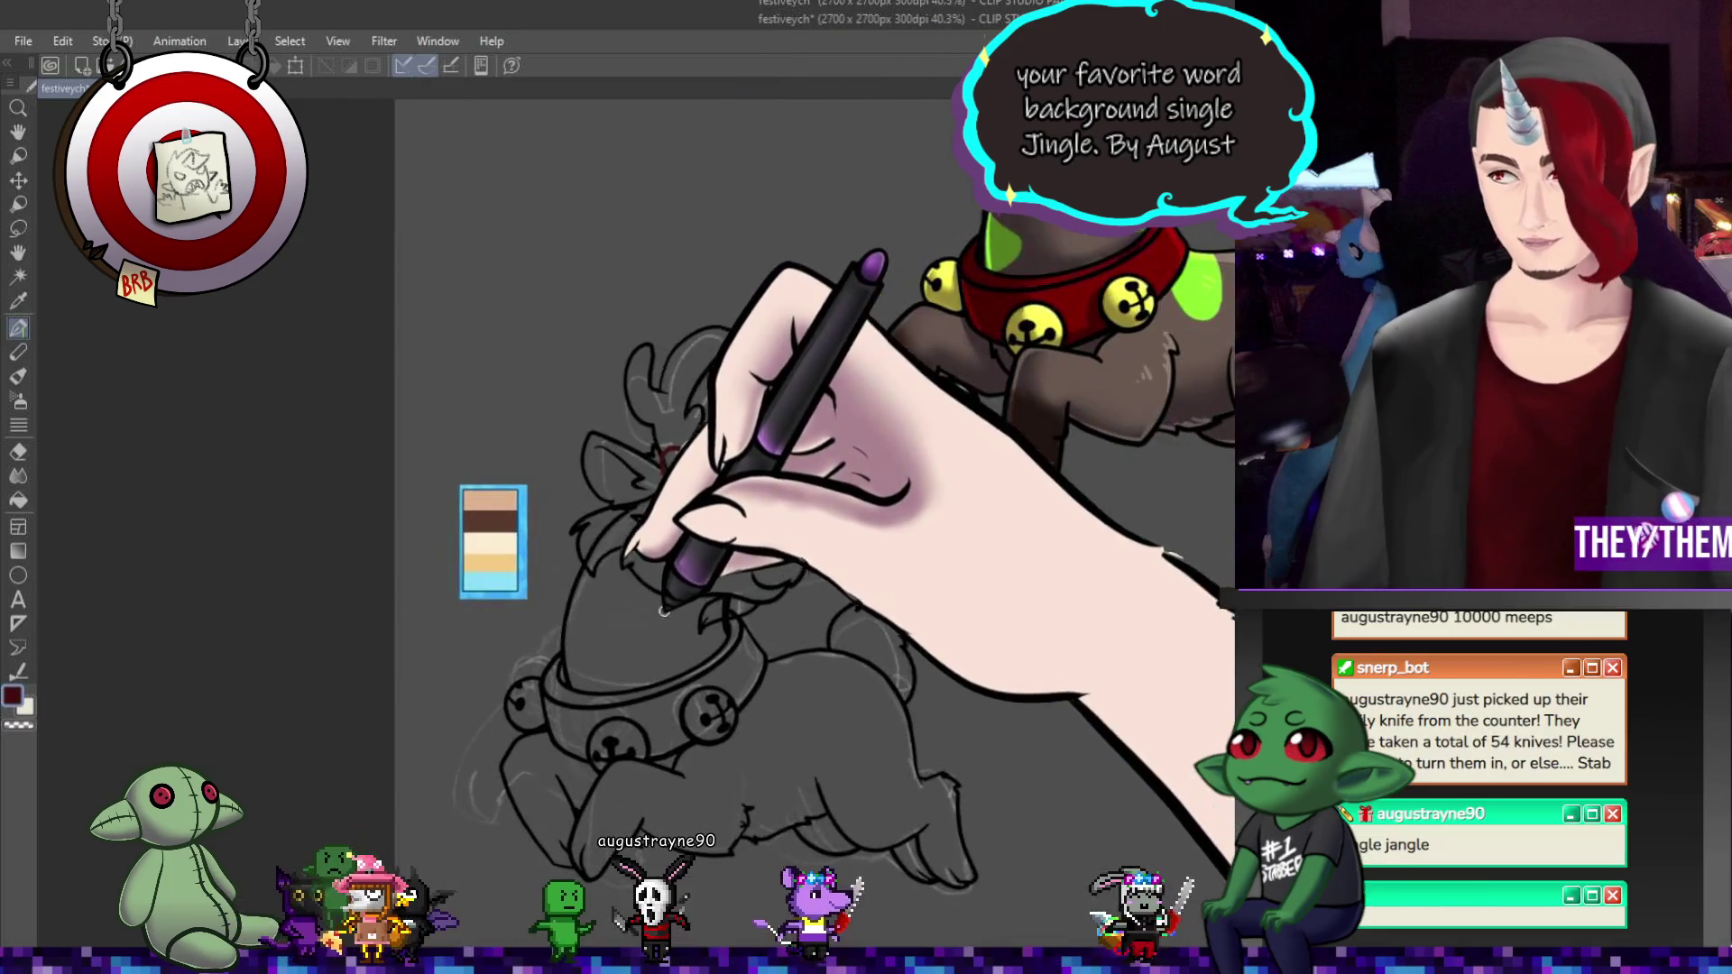
pyautogui.moveTo(608, 639)
pyautogui.mouseDown()
pyautogui.moveTo(580, 588)
pyautogui.moveTo(627, 580)
pyautogui.mouseUp()
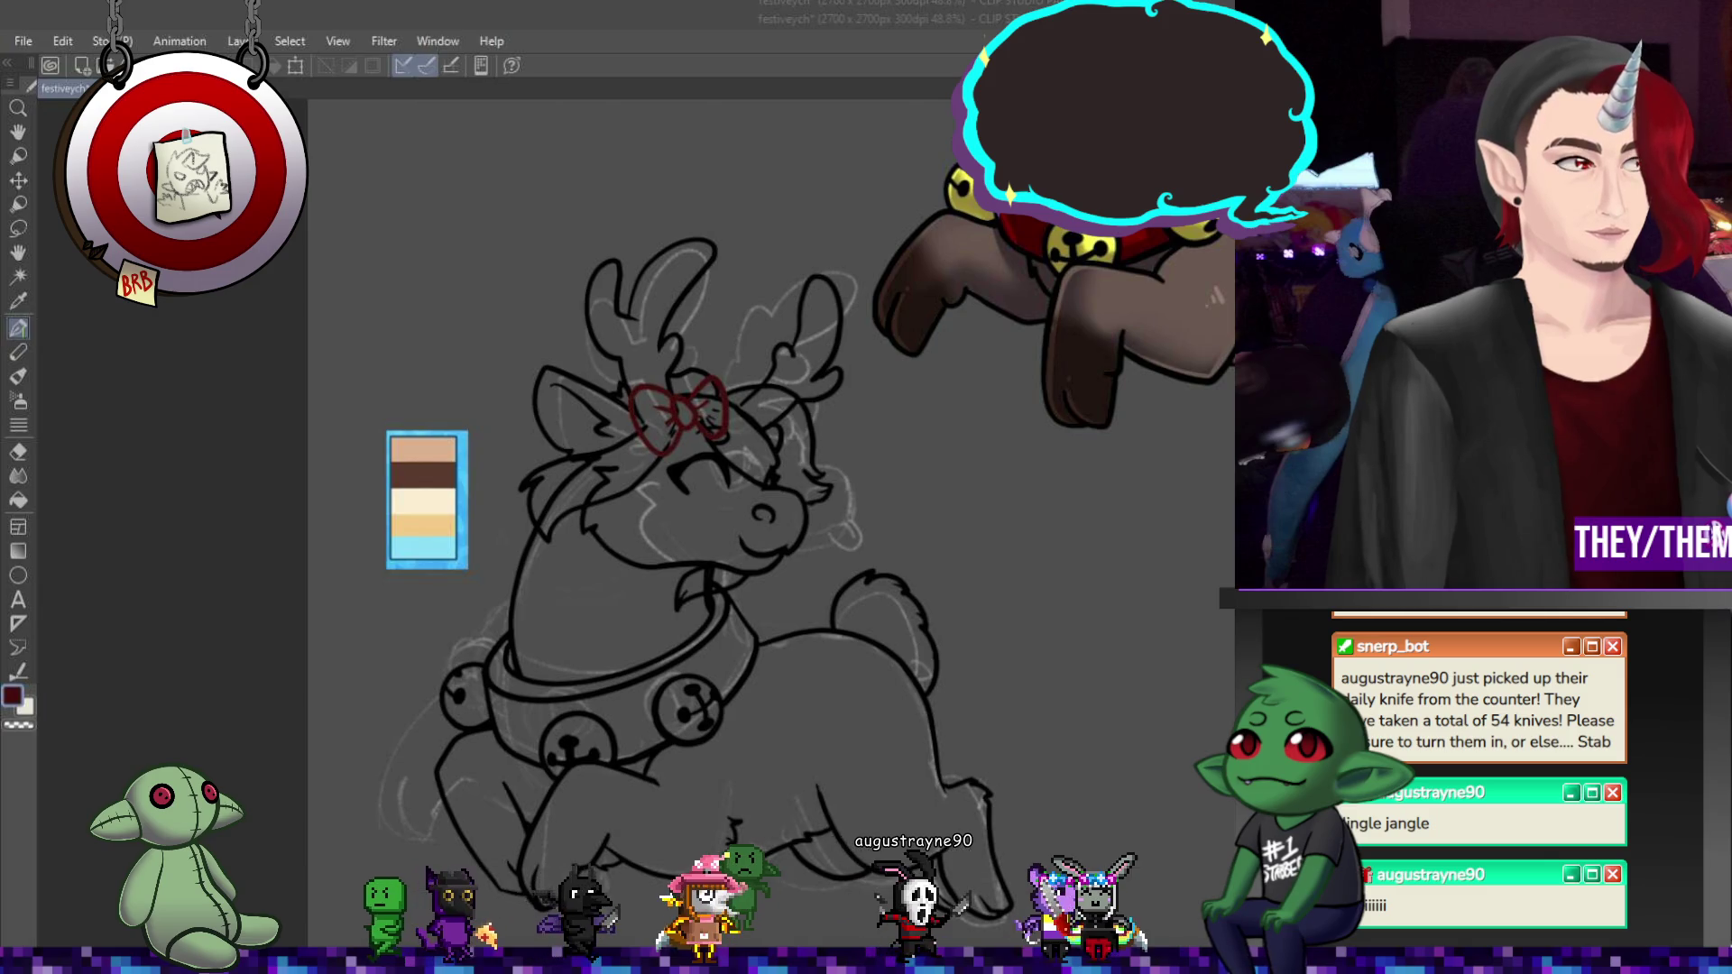
pyautogui.scroll(-1, 757, 541)
pyautogui.scroll(2, 727, 534)
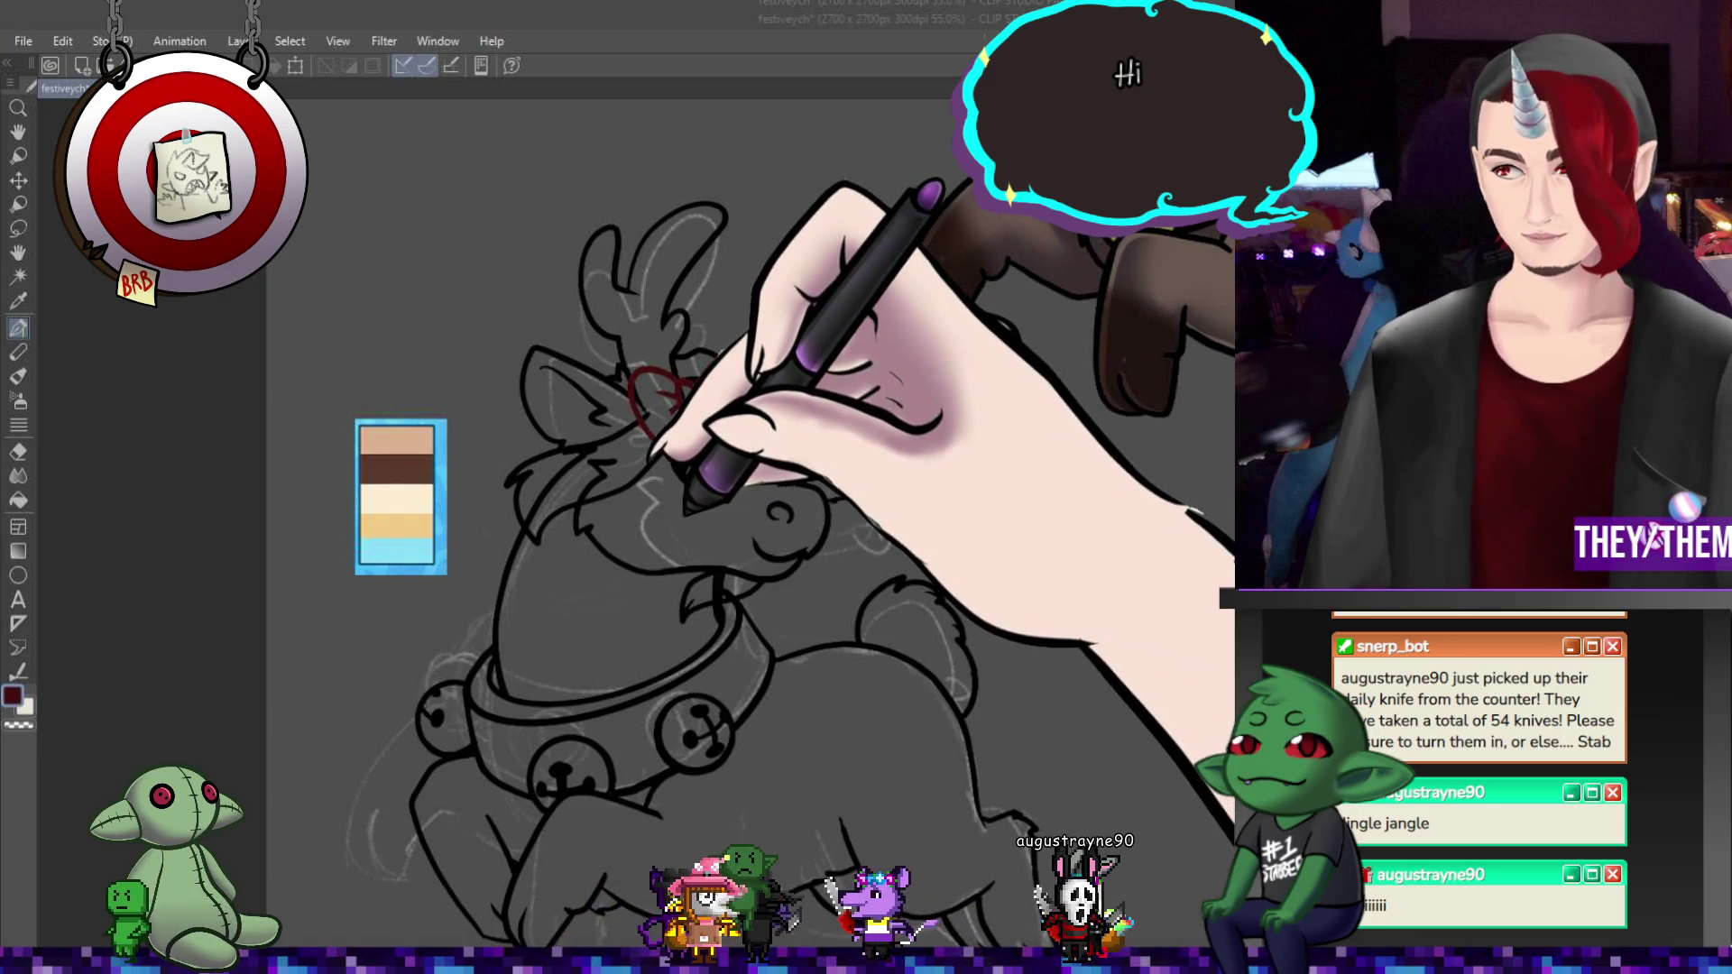
pyautogui.scroll(-3, 750, 523)
pyautogui.scroll(2, 728, 479)
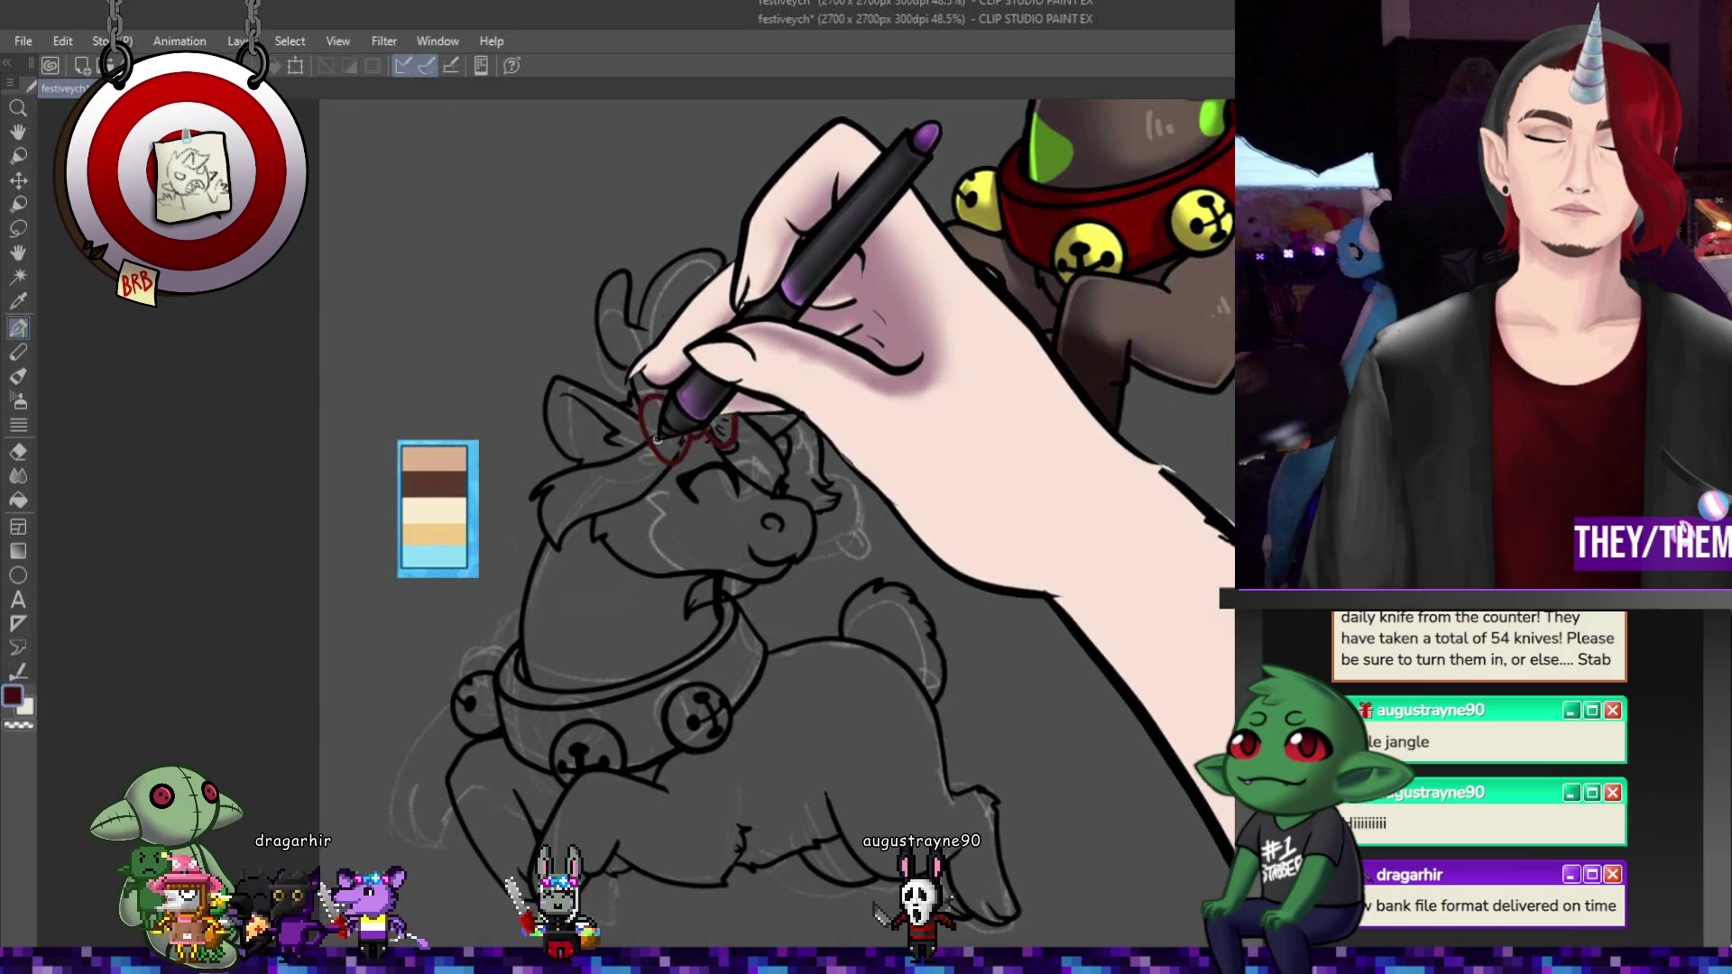
pyautogui.moveTo(674, 449)
pyautogui.mouseDown()
pyautogui.moveTo(695, 403)
pyautogui.moveTo(722, 439)
pyautogui.mouseUp()
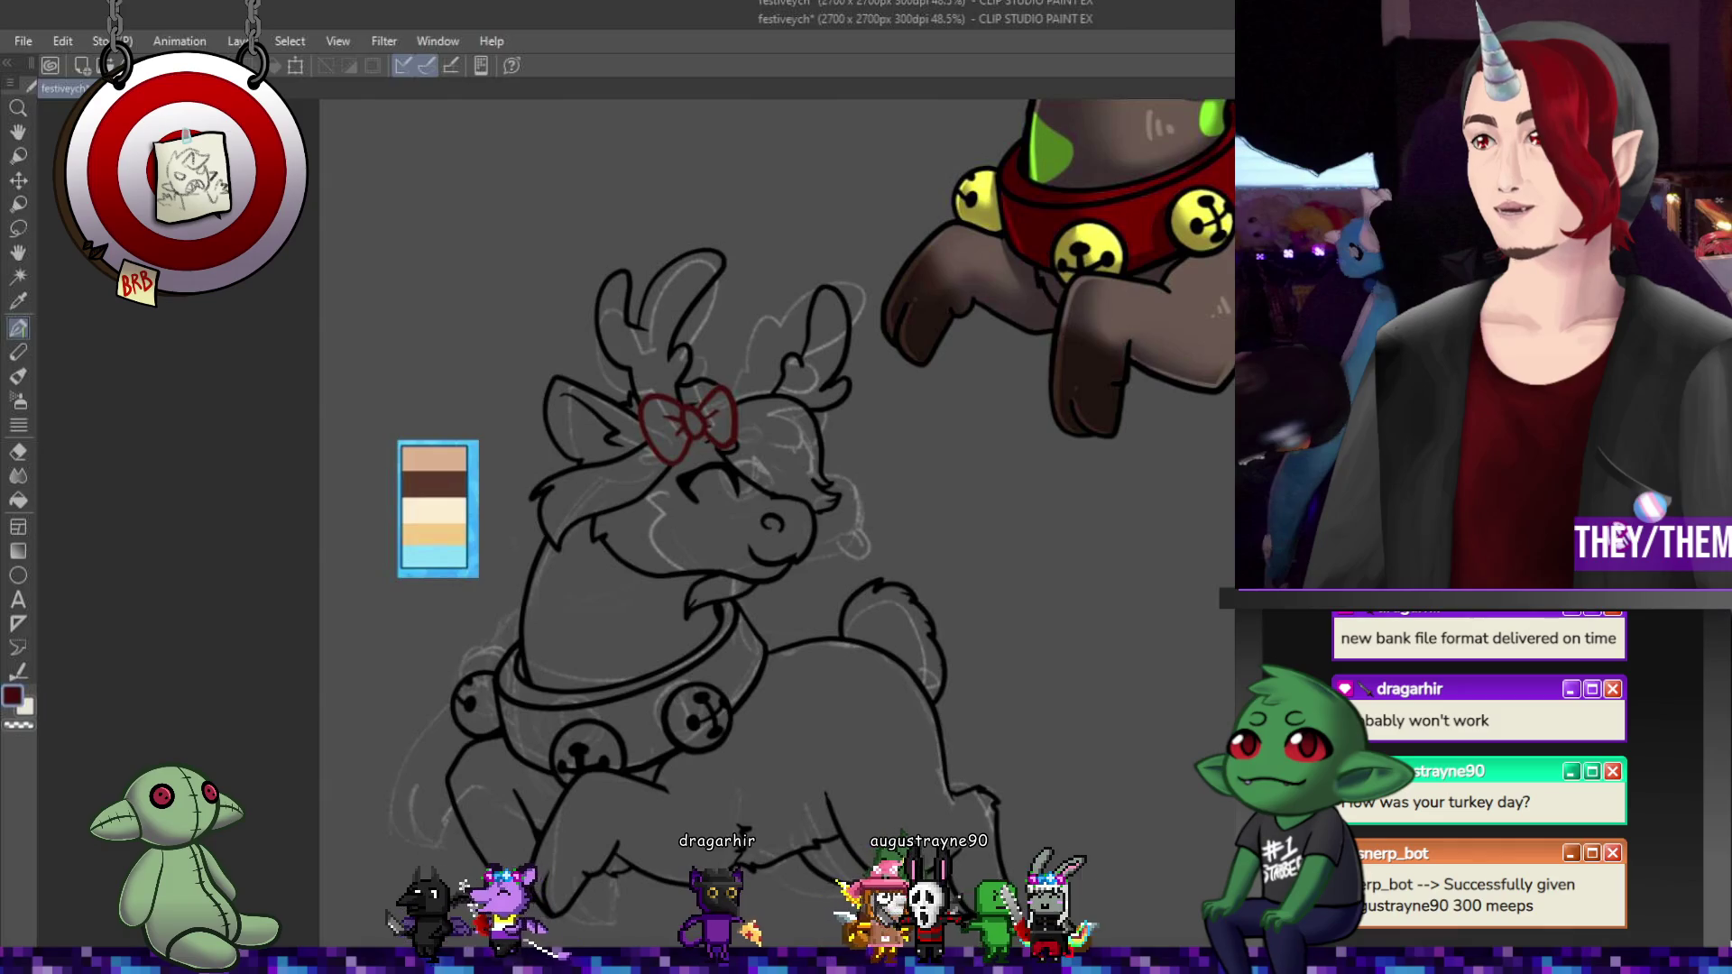
# - Sketch the red bow's first loop and ribbons on the reindeer's head
pyautogui.scroll(-1, 473, 577)
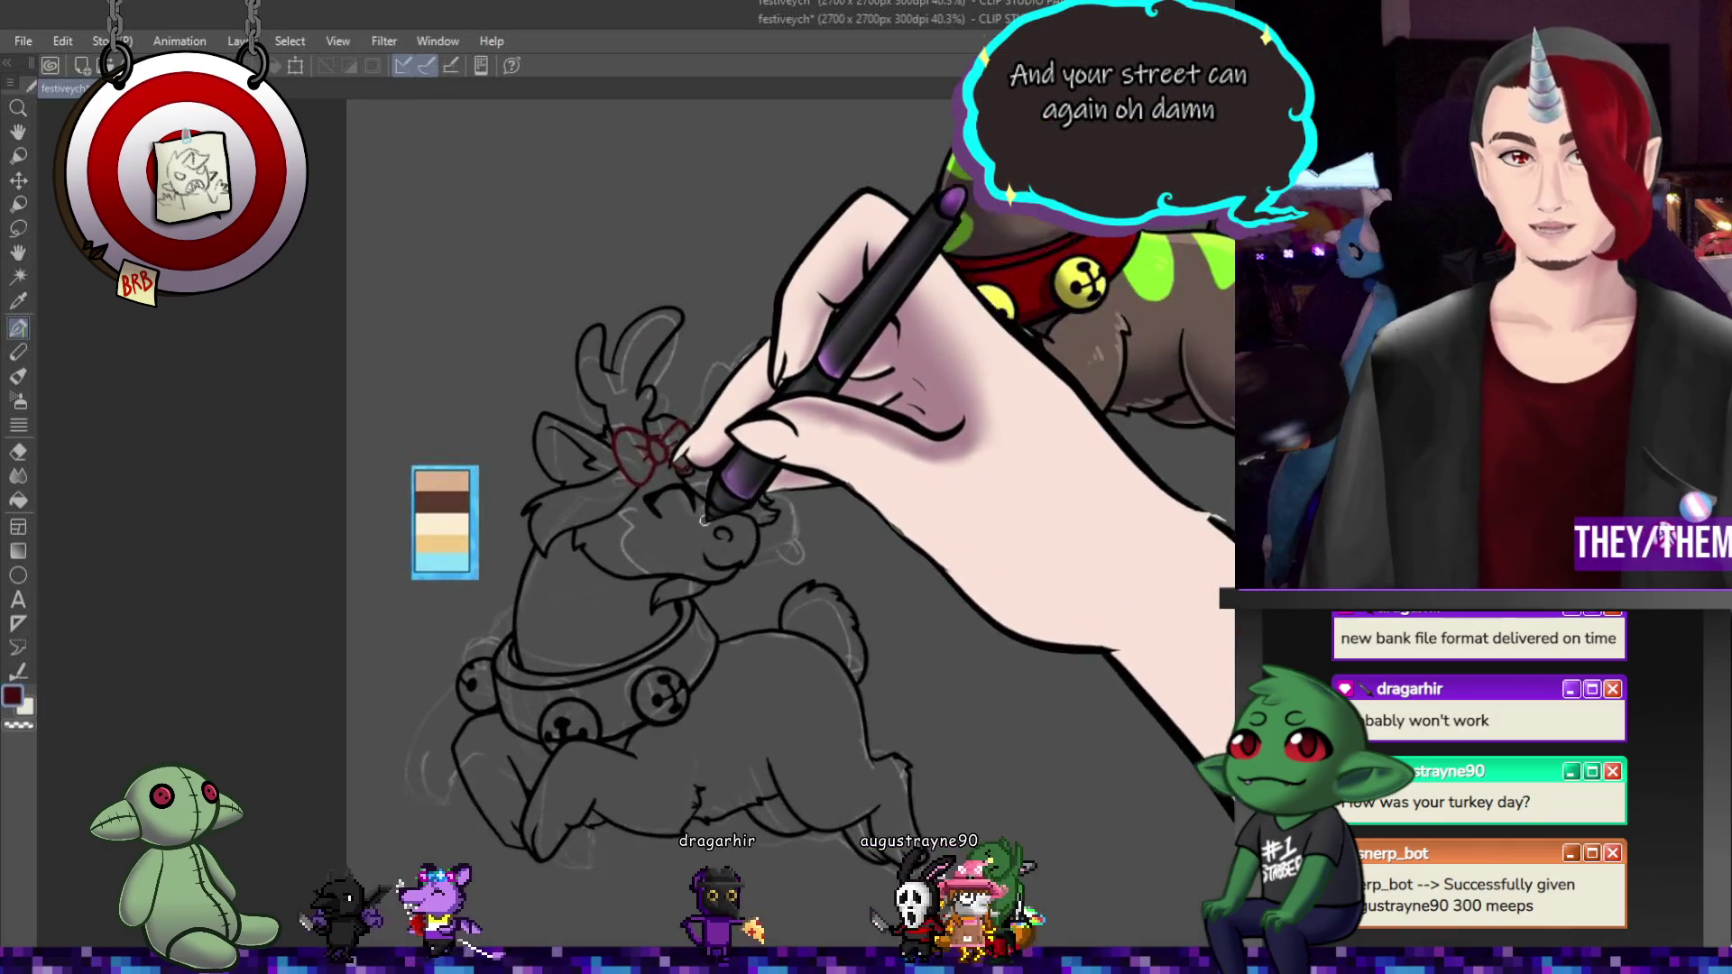
pyautogui.scroll(4, 705, 521)
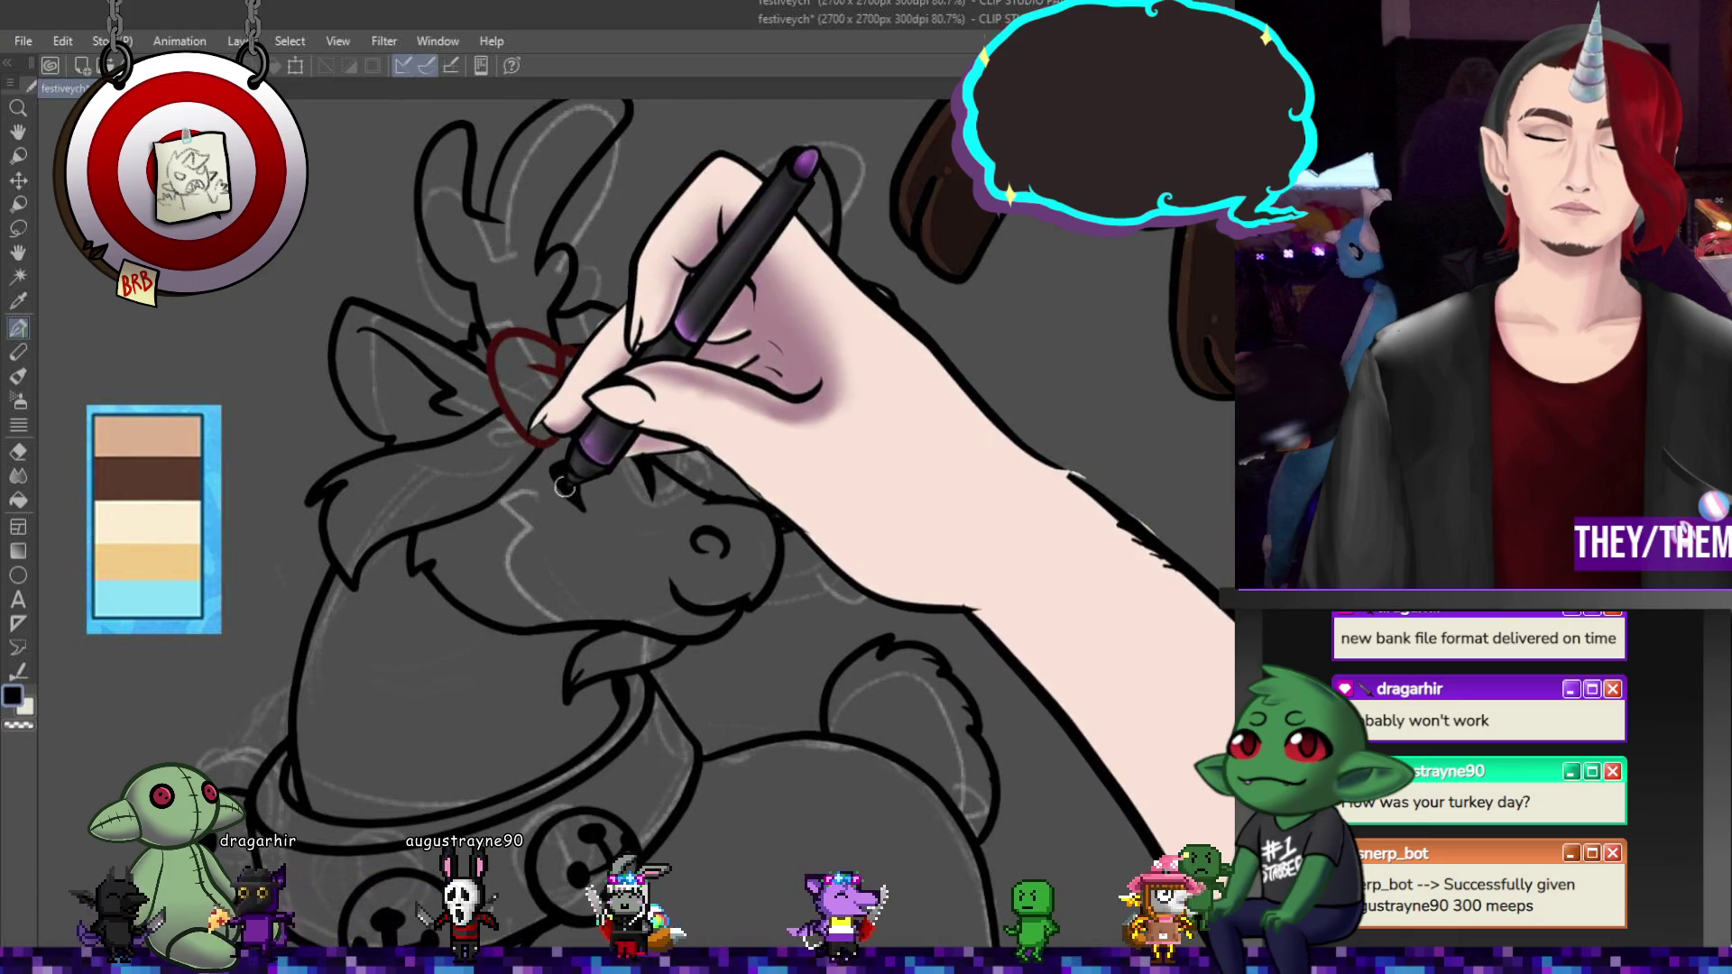
pyautogui.moveTo(574, 460); pyautogui.dragTo(582, 397)
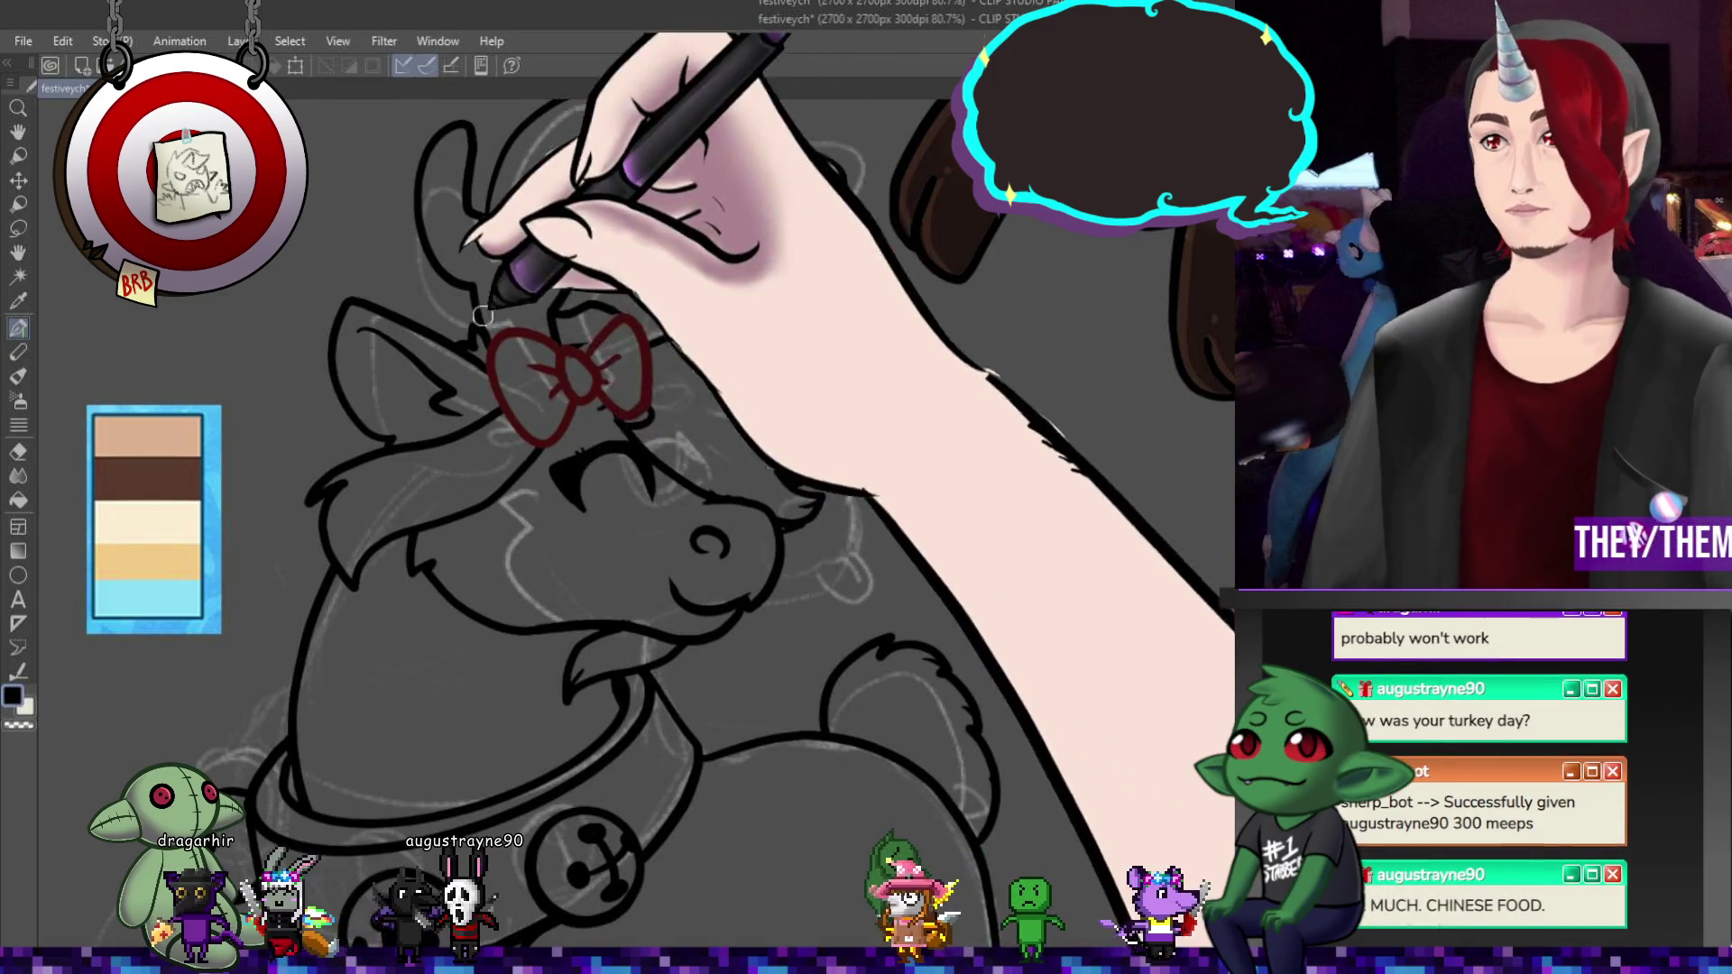
# - Add the bow's second loop and ink fur lines along the deer's cheek
pyautogui.scroll(-5, 550, 396)
pyautogui.scroll(5, 535, 405)
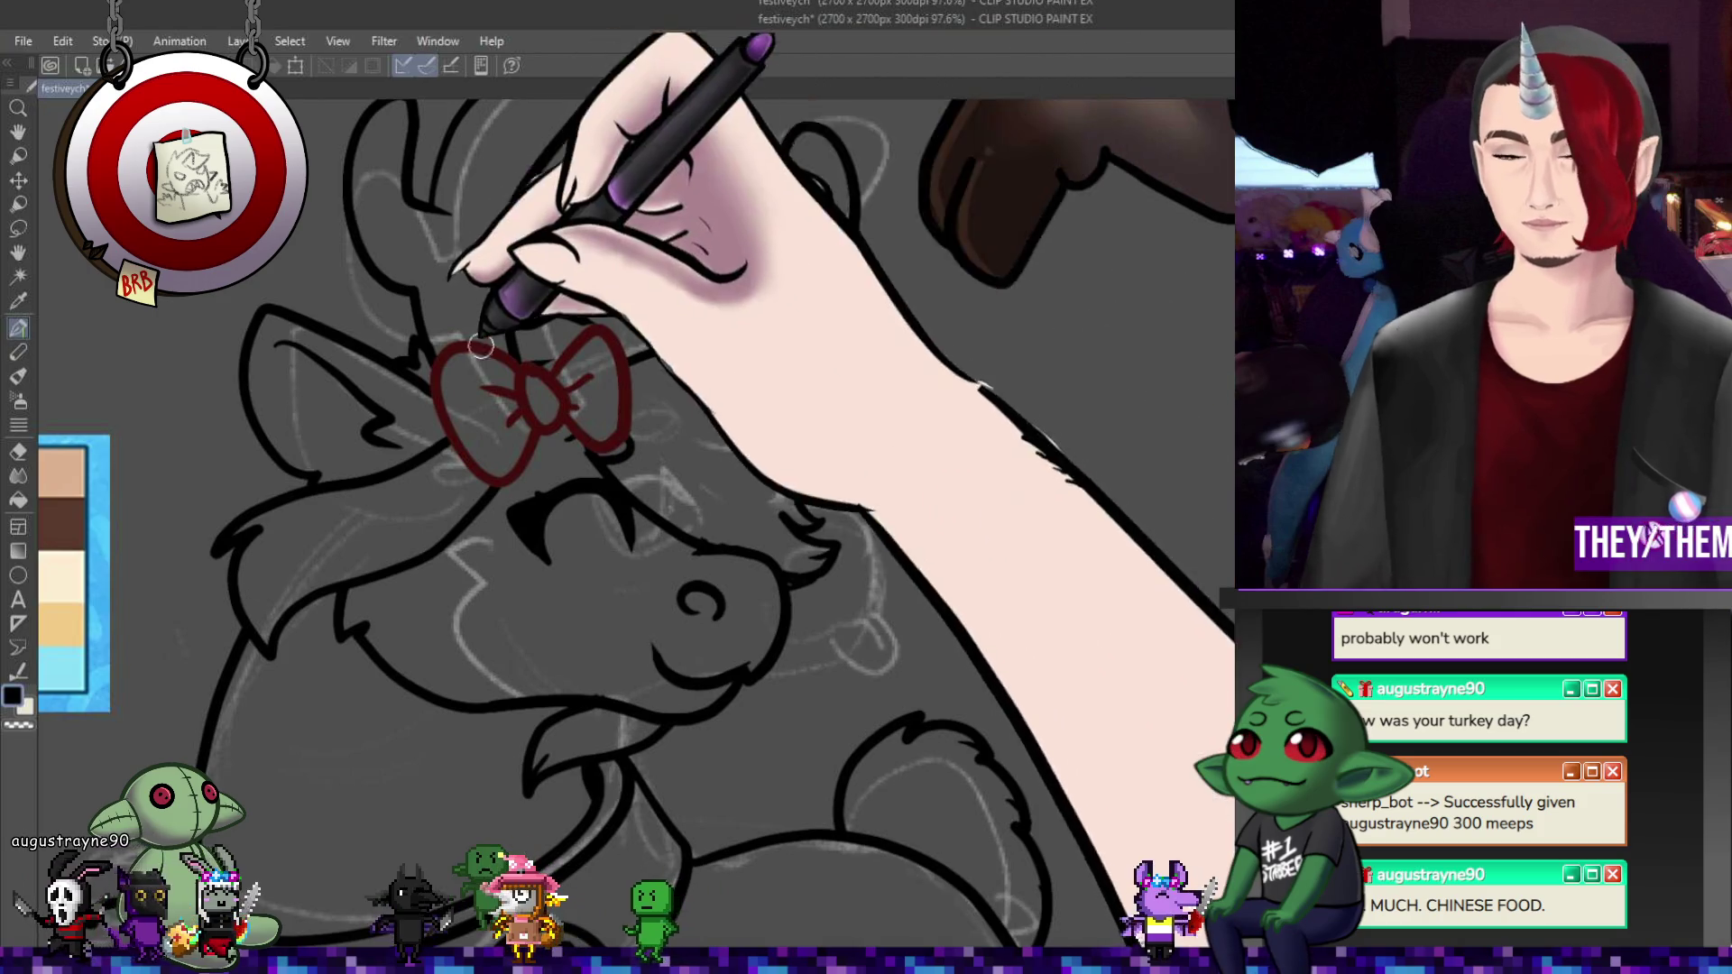
pyautogui.scroll(-5, 541, 316)
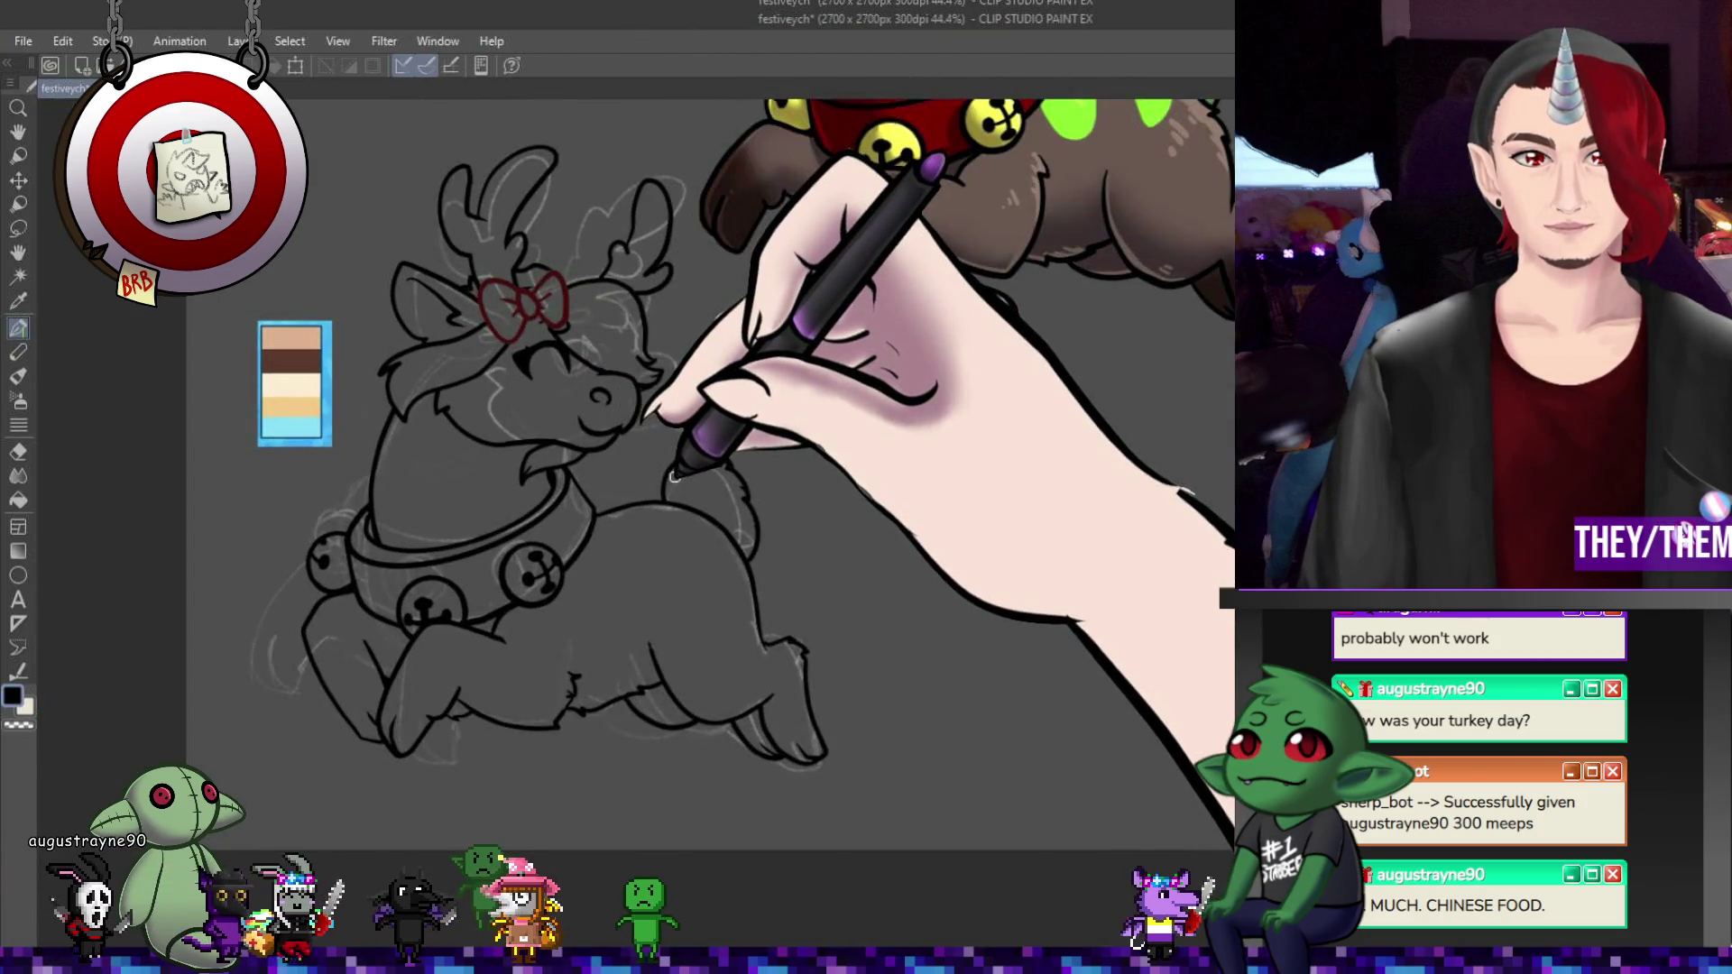
pyautogui.moveTo(676, 456); pyautogui.dragTo(696, 483)
pyautogui.scroll(3, 713, 500)
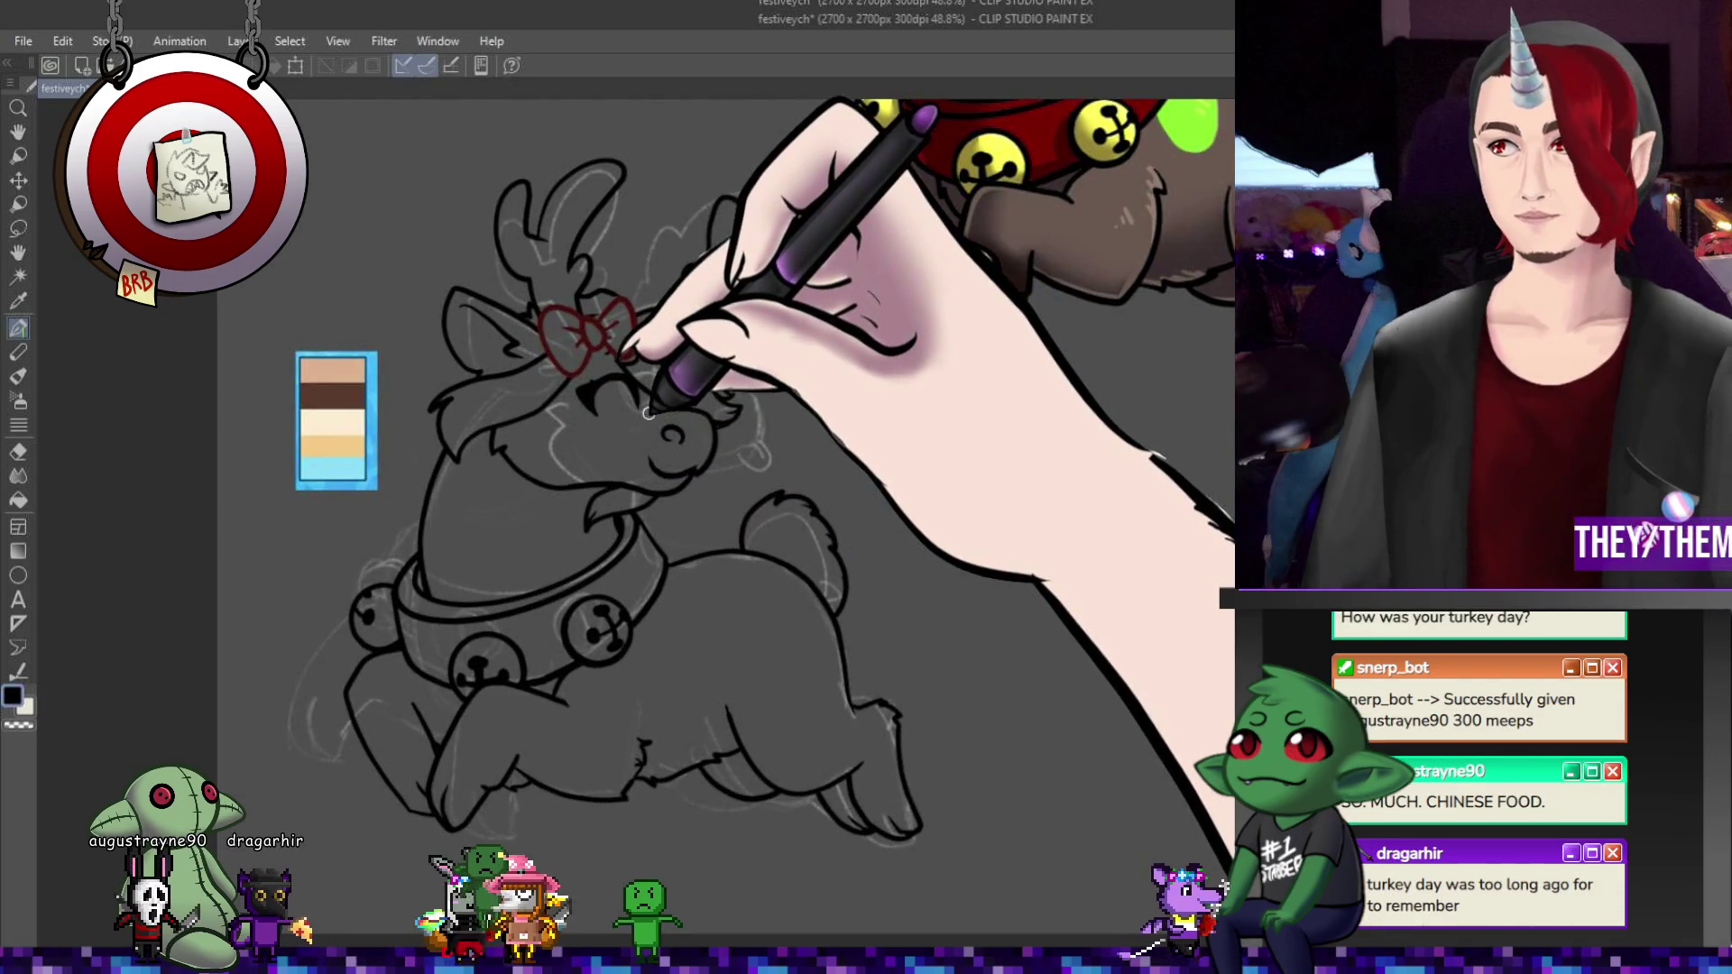
pyautogui.scroll(-1, 572, 480)
pyautogui.scroll(3, 712, 370)
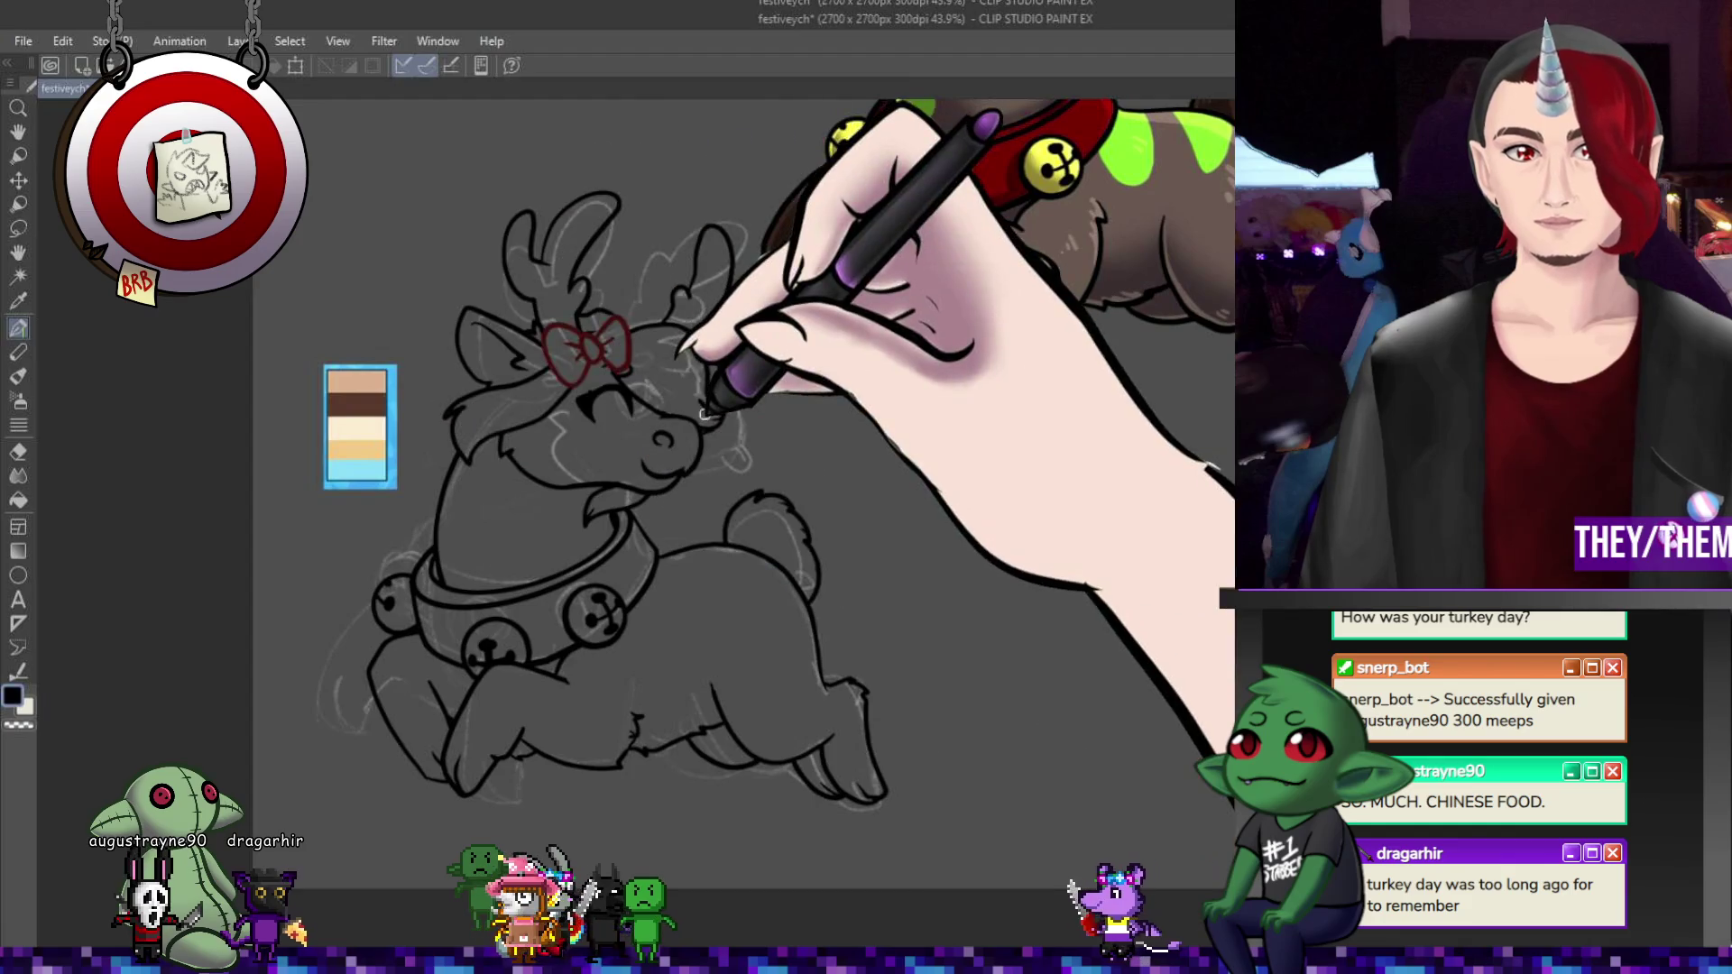
pyautogui.scroll(-3, 721, 291)
pyautogui.scroll(2, 613, 261)
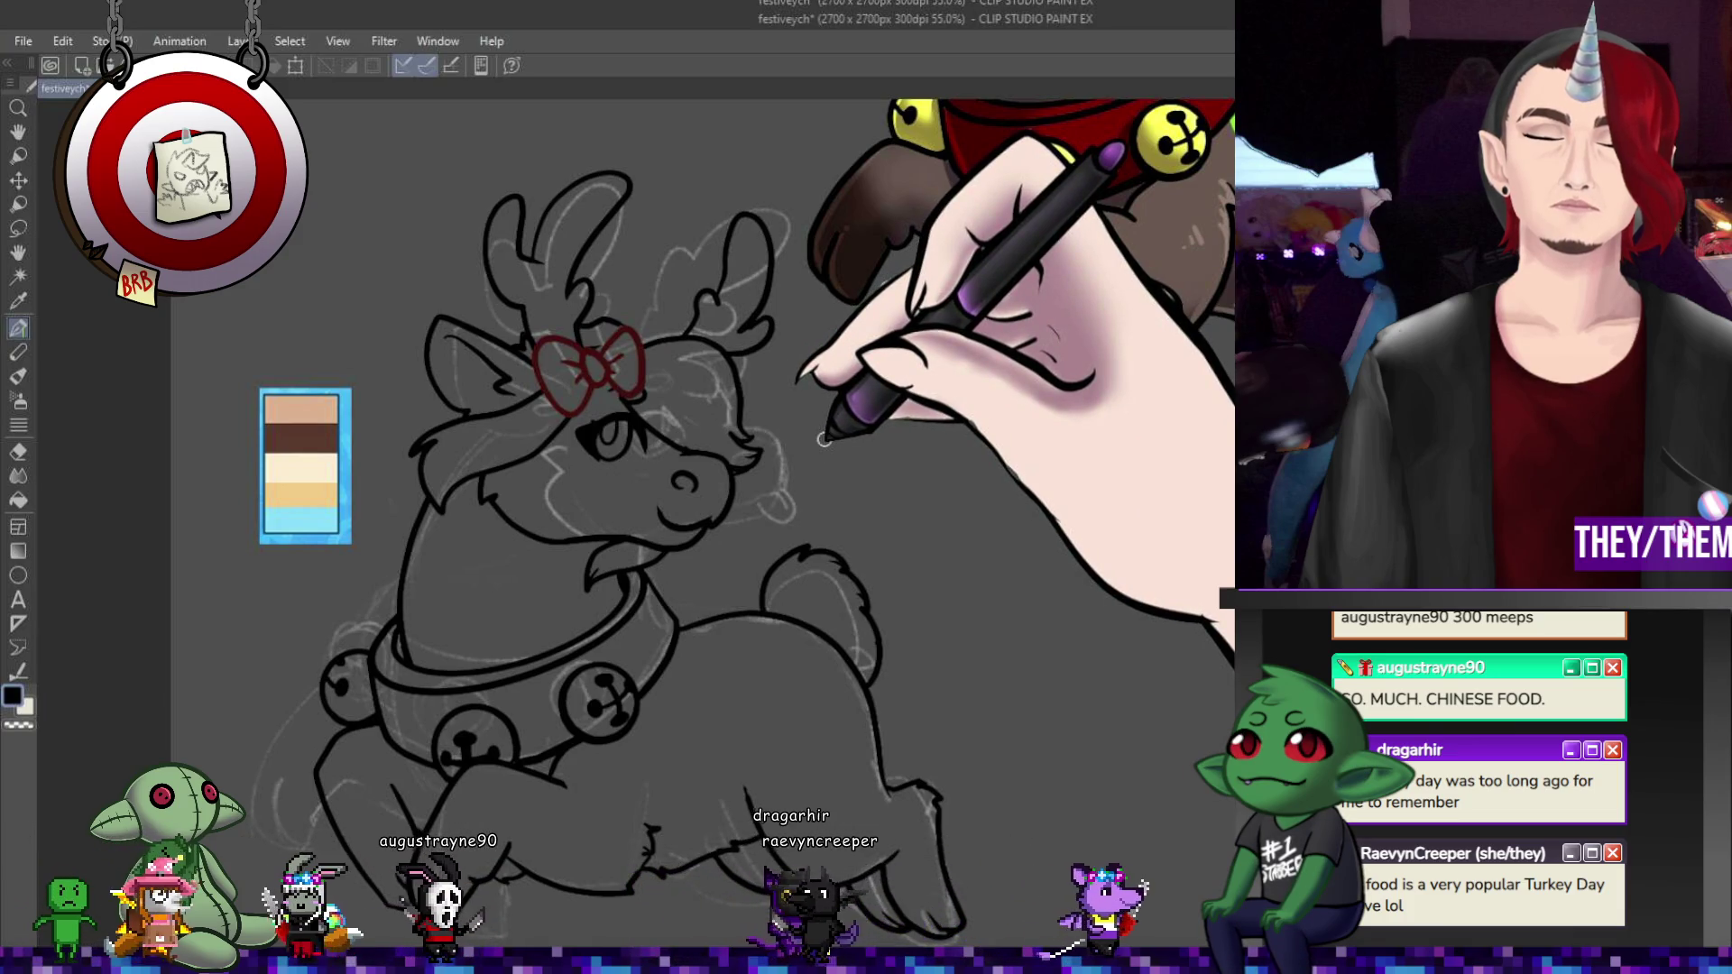
pyautogui.moveTo(730, 419)
pyautogui.mouseDown()
pyautogui.moveTo(712, 667)
pyautogui.moveTo(684, 505)
pyautogui.mouseUp()
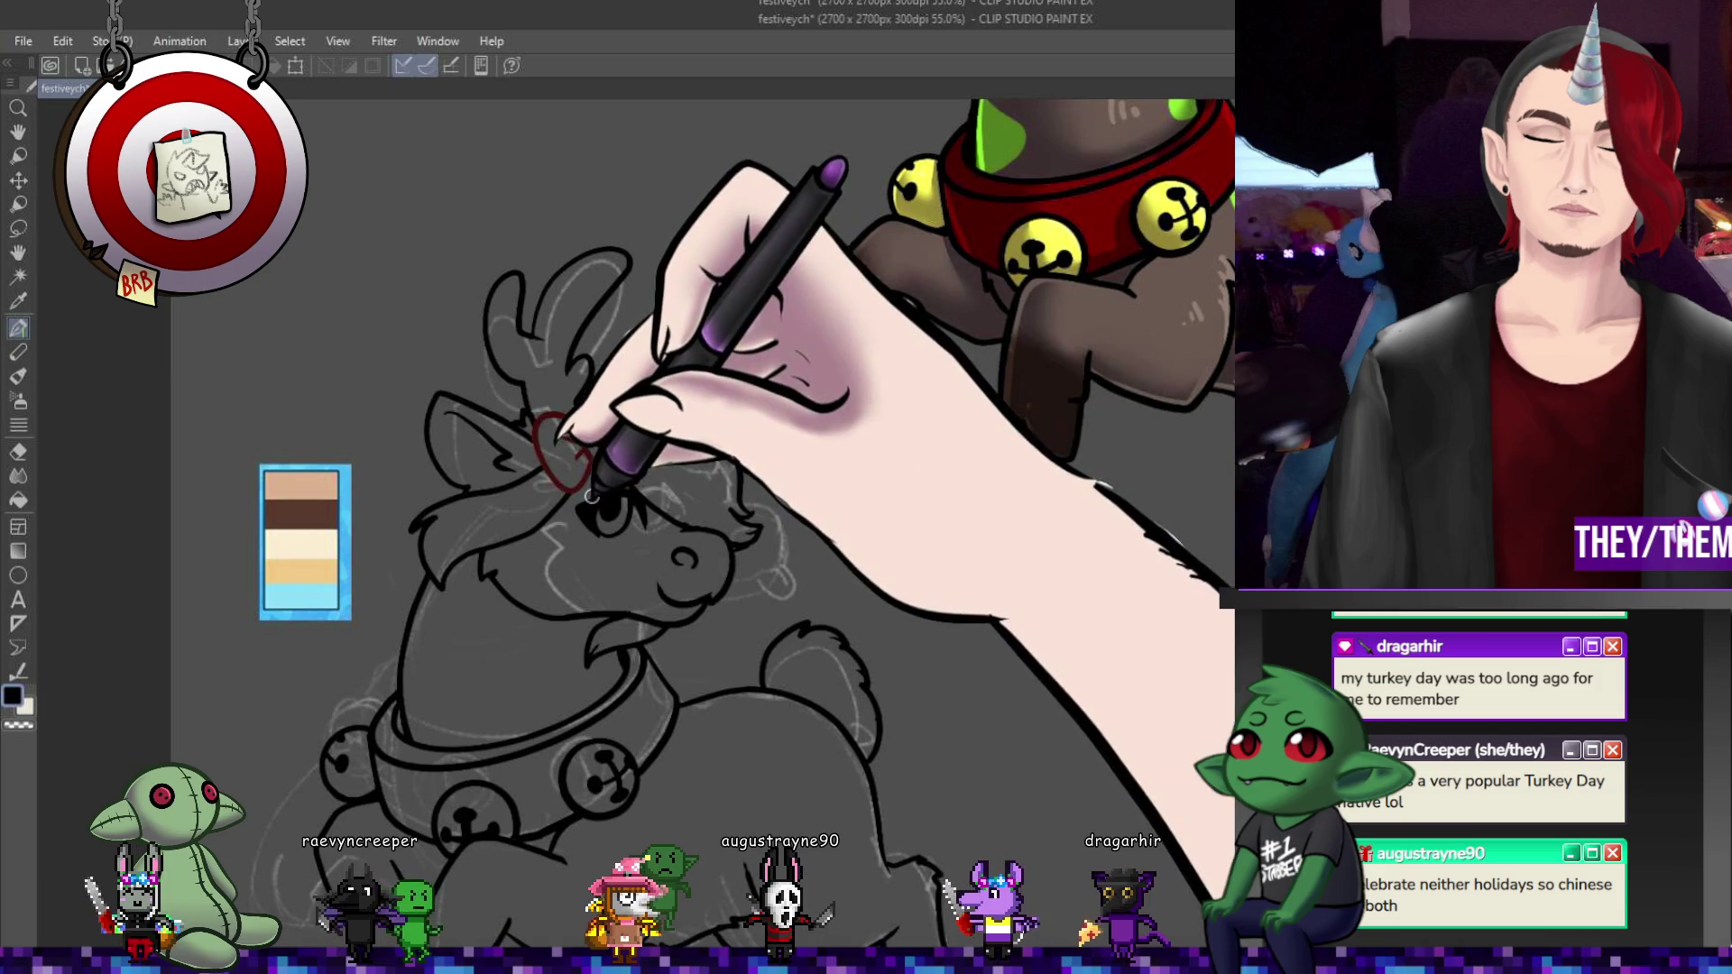
pyautogui.moveTo(582, 449); pyautogui.dragTo(631, 465)
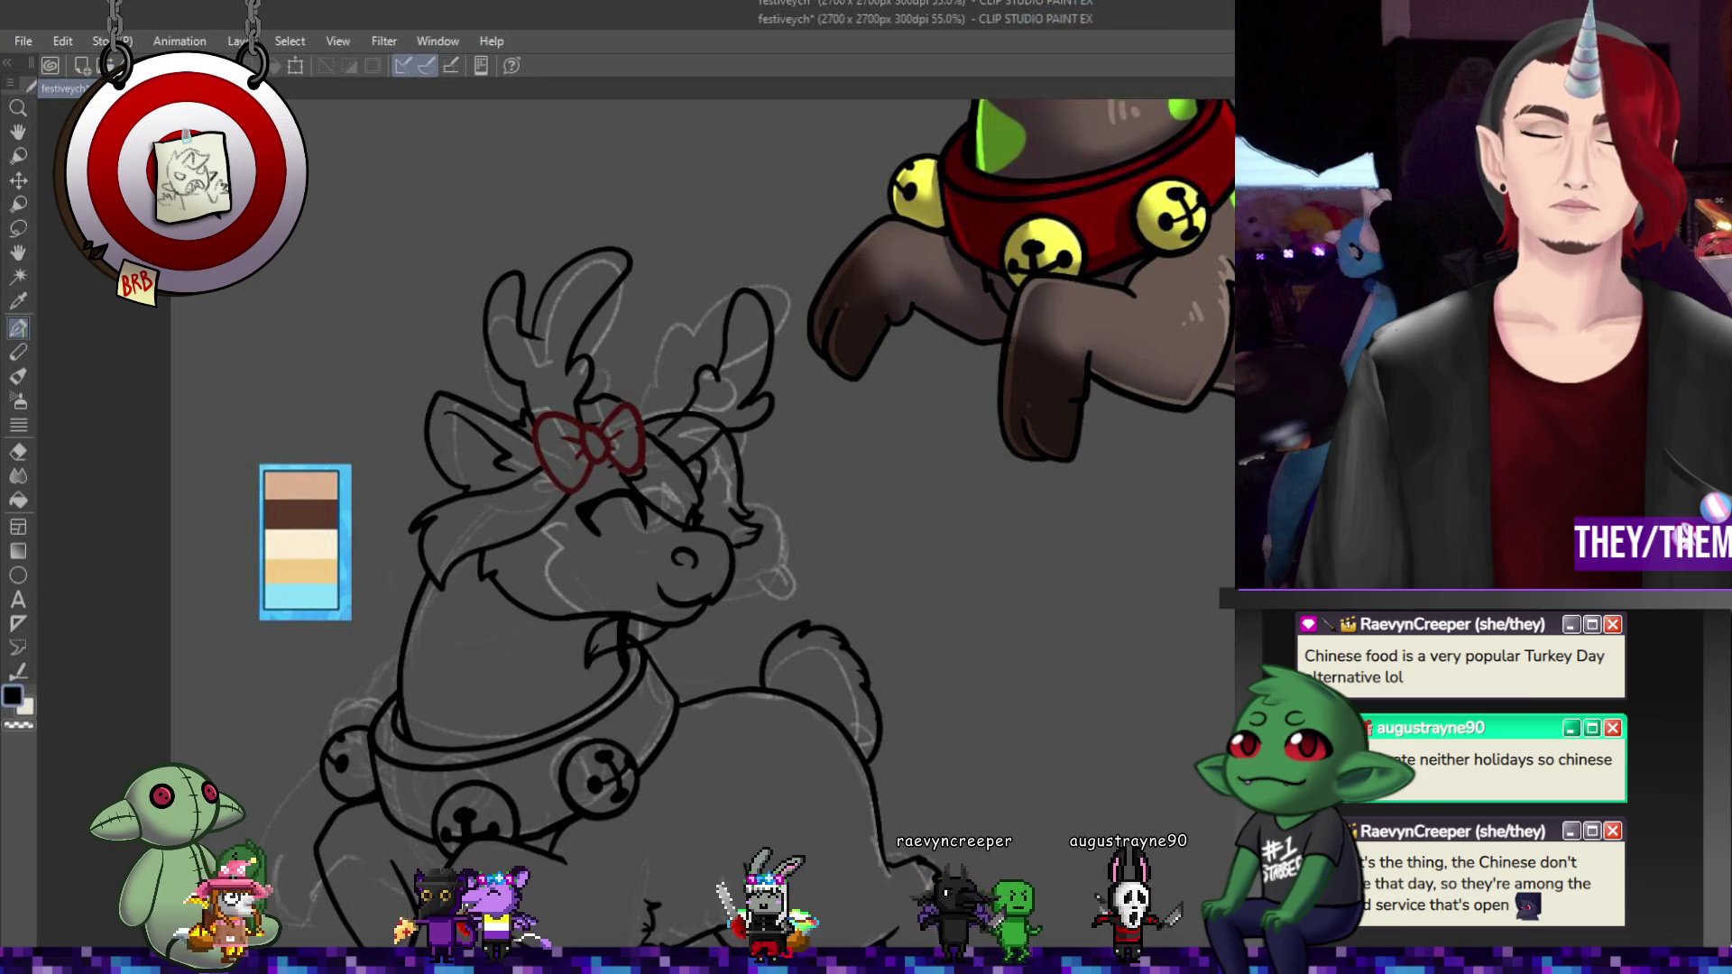
pyautogui.moveTo(528, 473); pyautogui.dragTo(419, 551)
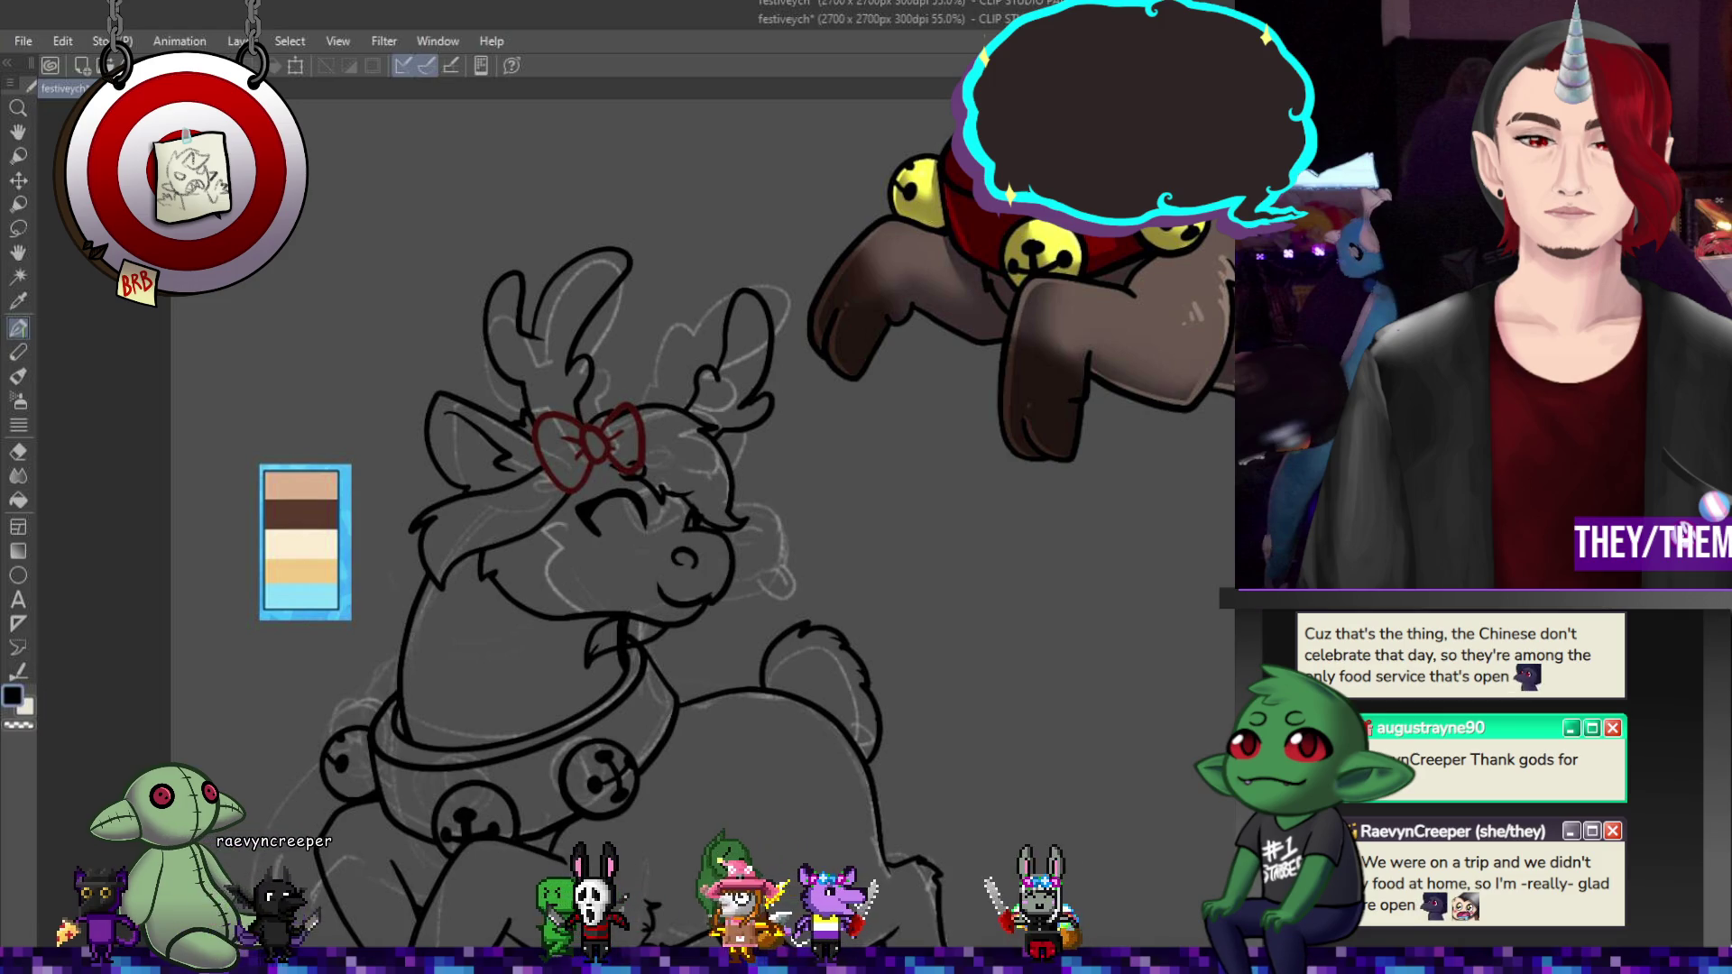
# - Transform the red bow a few pixels right, then redraw its loops and centre lines
pyautogui.hotkey('ctrl', 't')
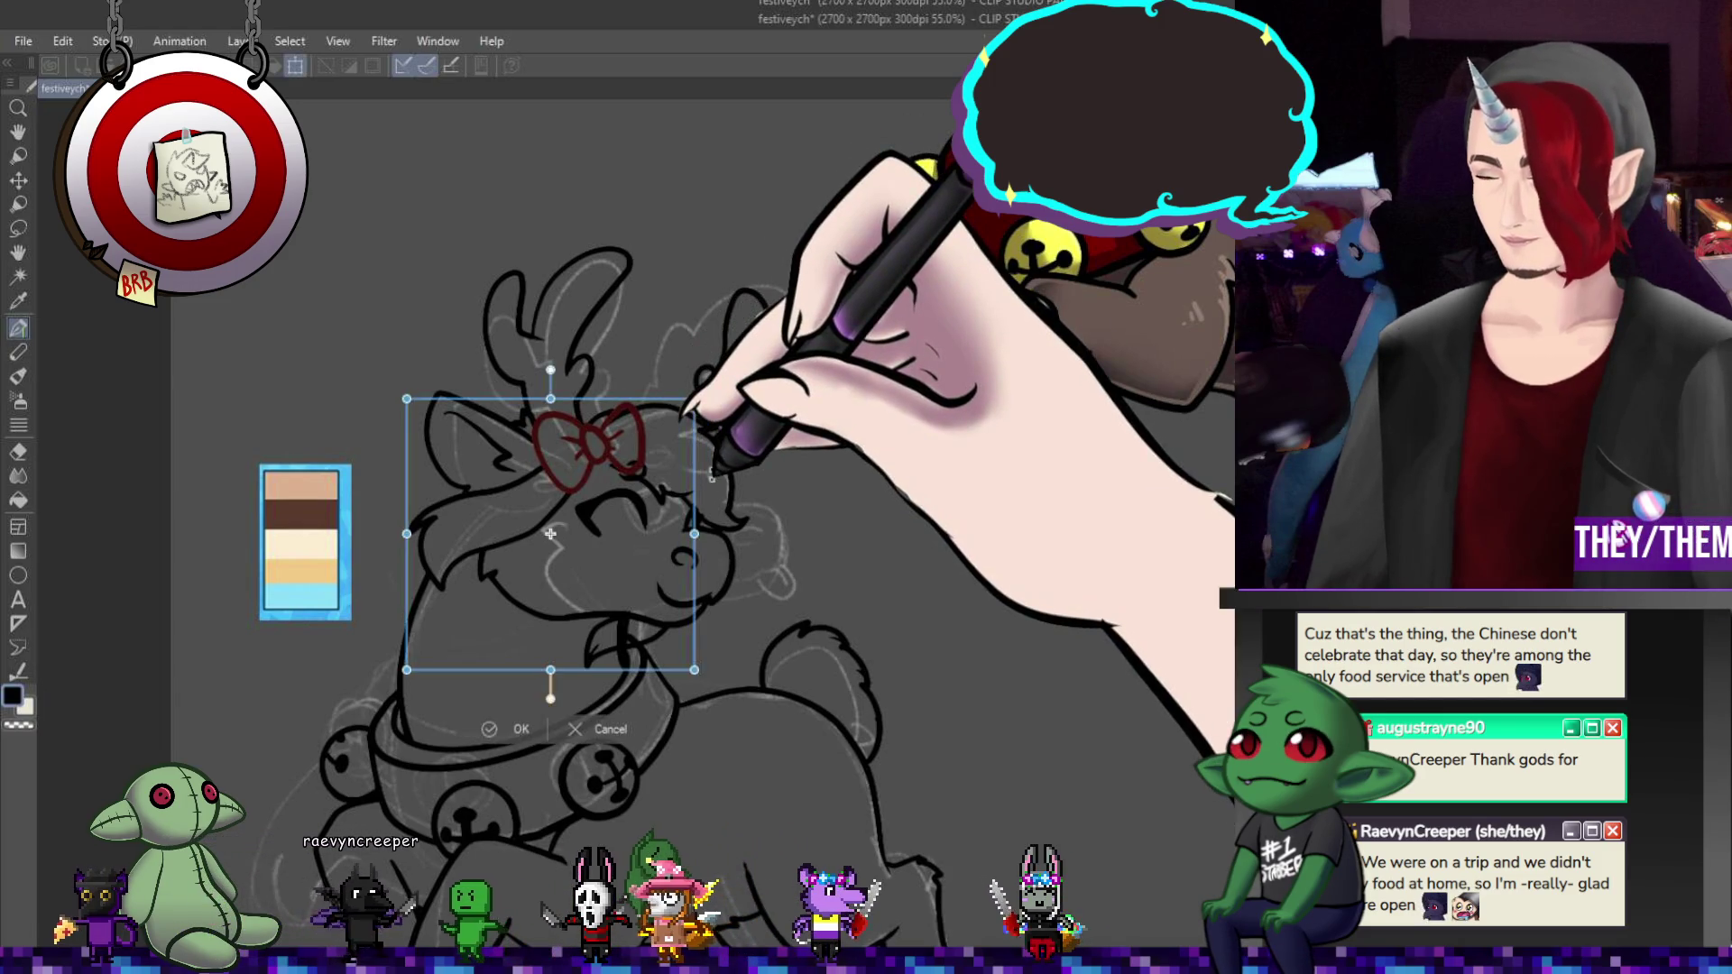
pyautogui.press('Escape')
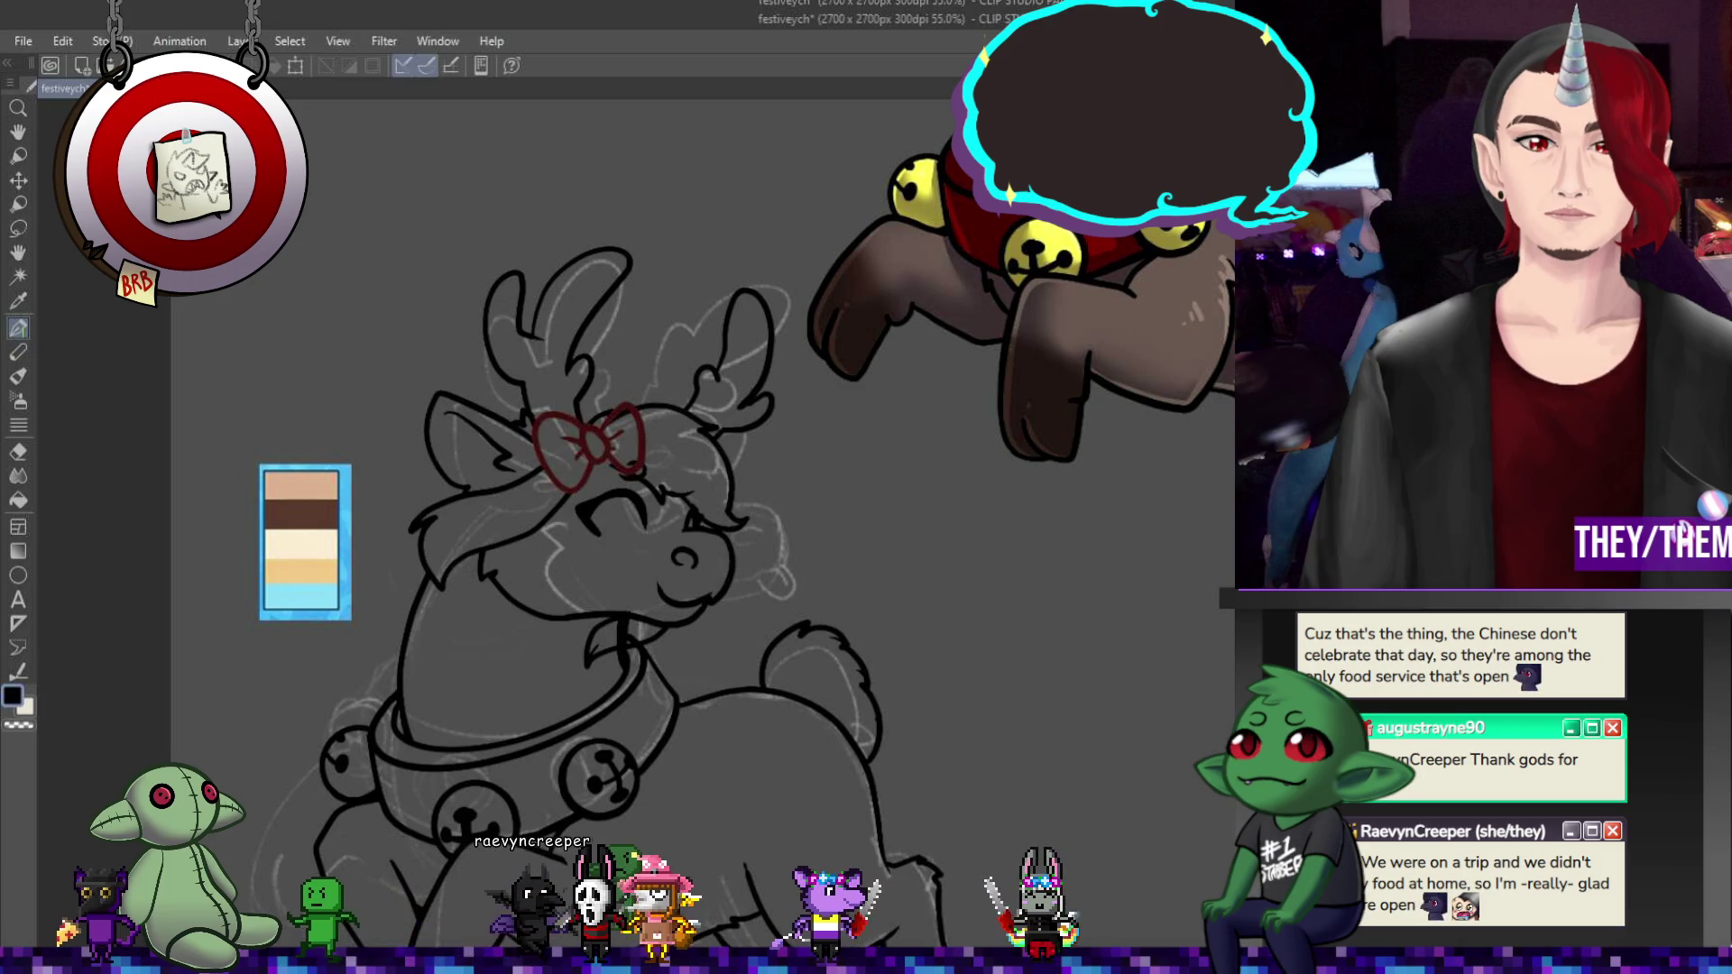
pyautogui.hotkey('ctrl', 't')
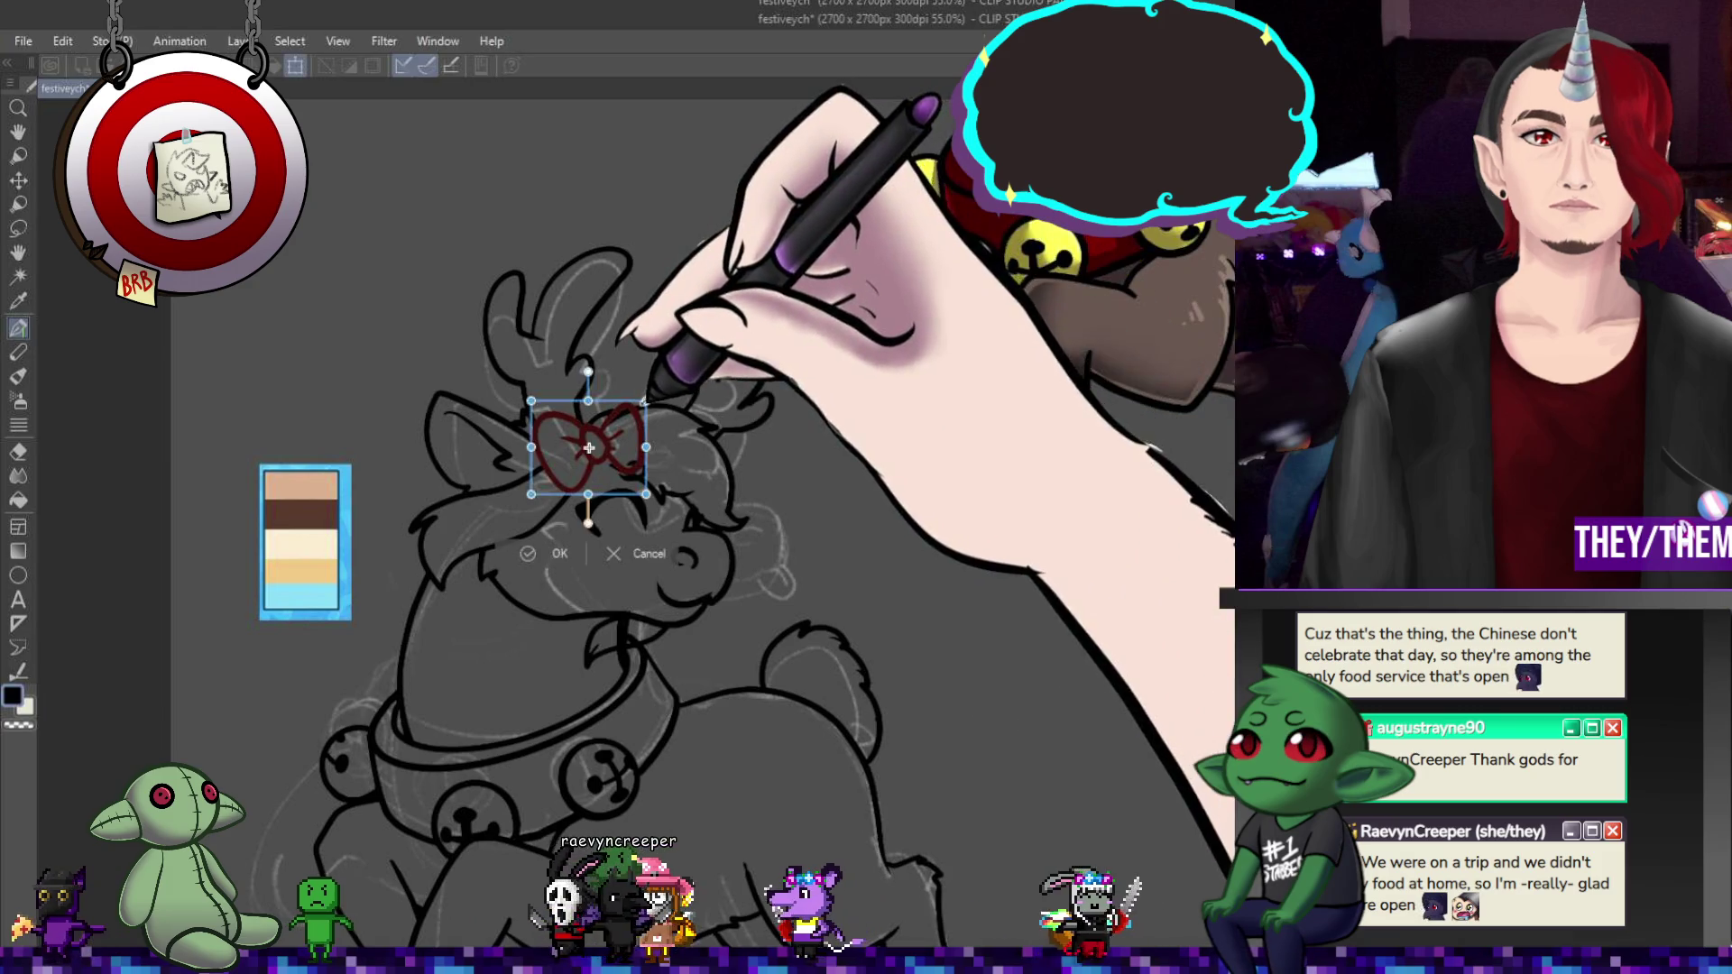
pyautogui.moveTo(610, 450); pyautogui.dragTo(616, 447)
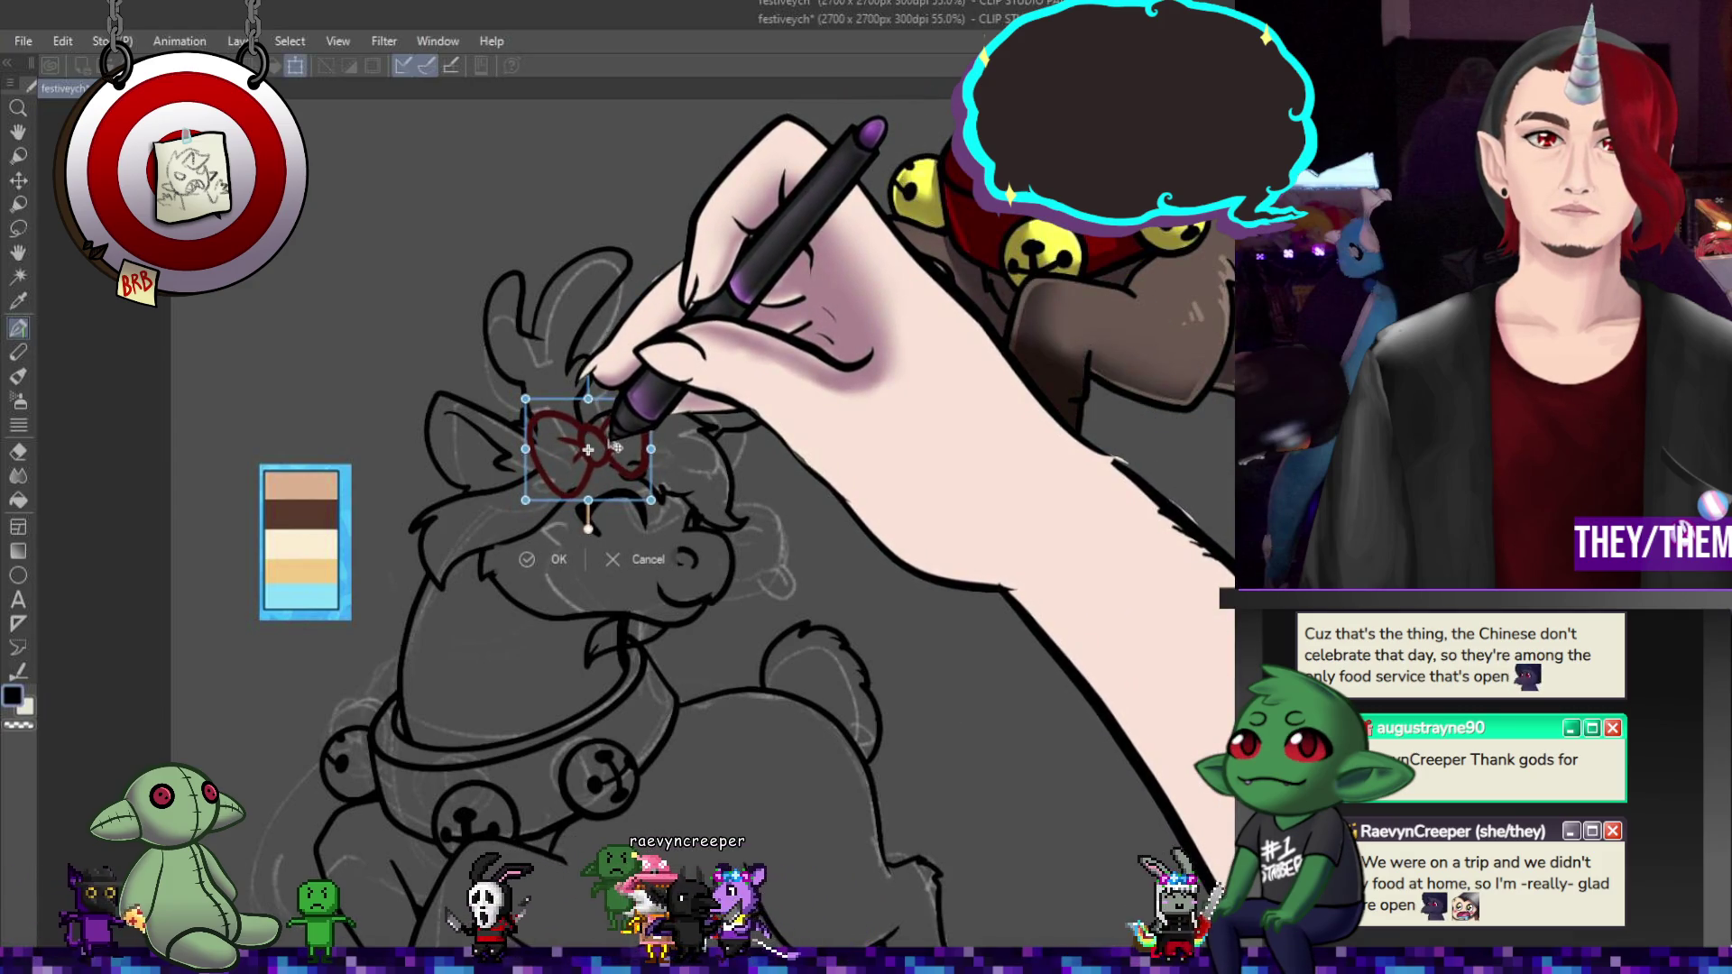
pyautogui.press('Return')
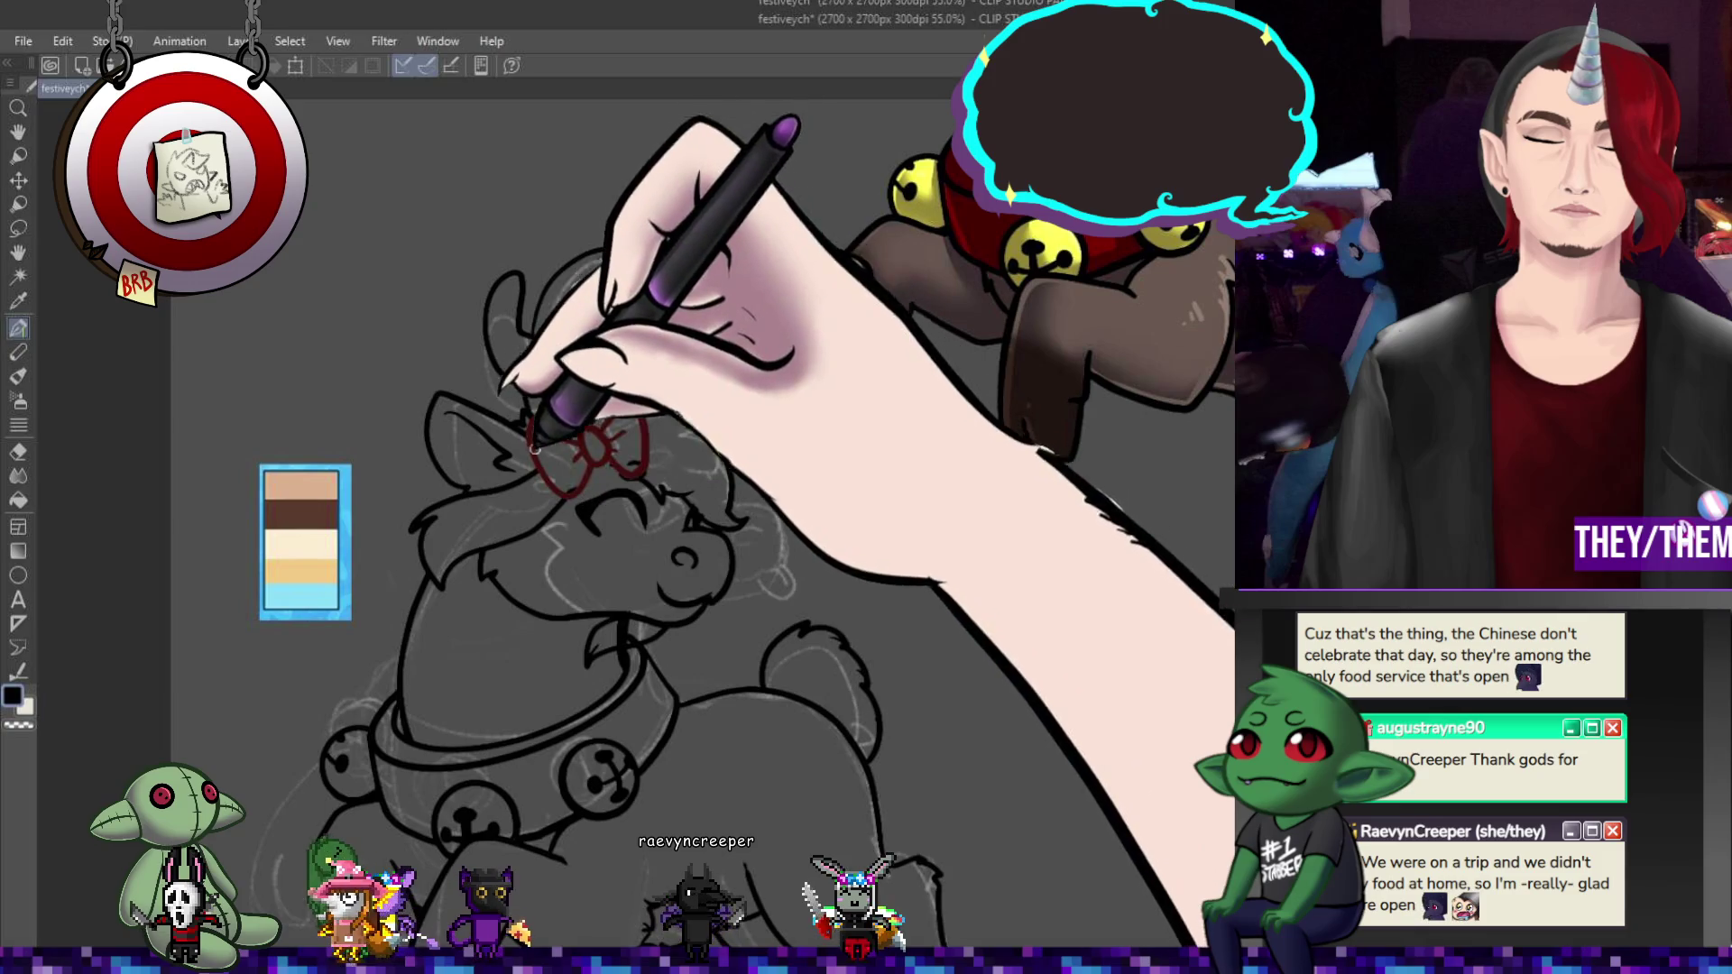
pyautogui.moveTo(577, 476)
pyautogui.mouseDown()
pyautogui.moveTo(631, 406)
pyautogui.moveTo(632, 469)
pyautogui.mouseUp()
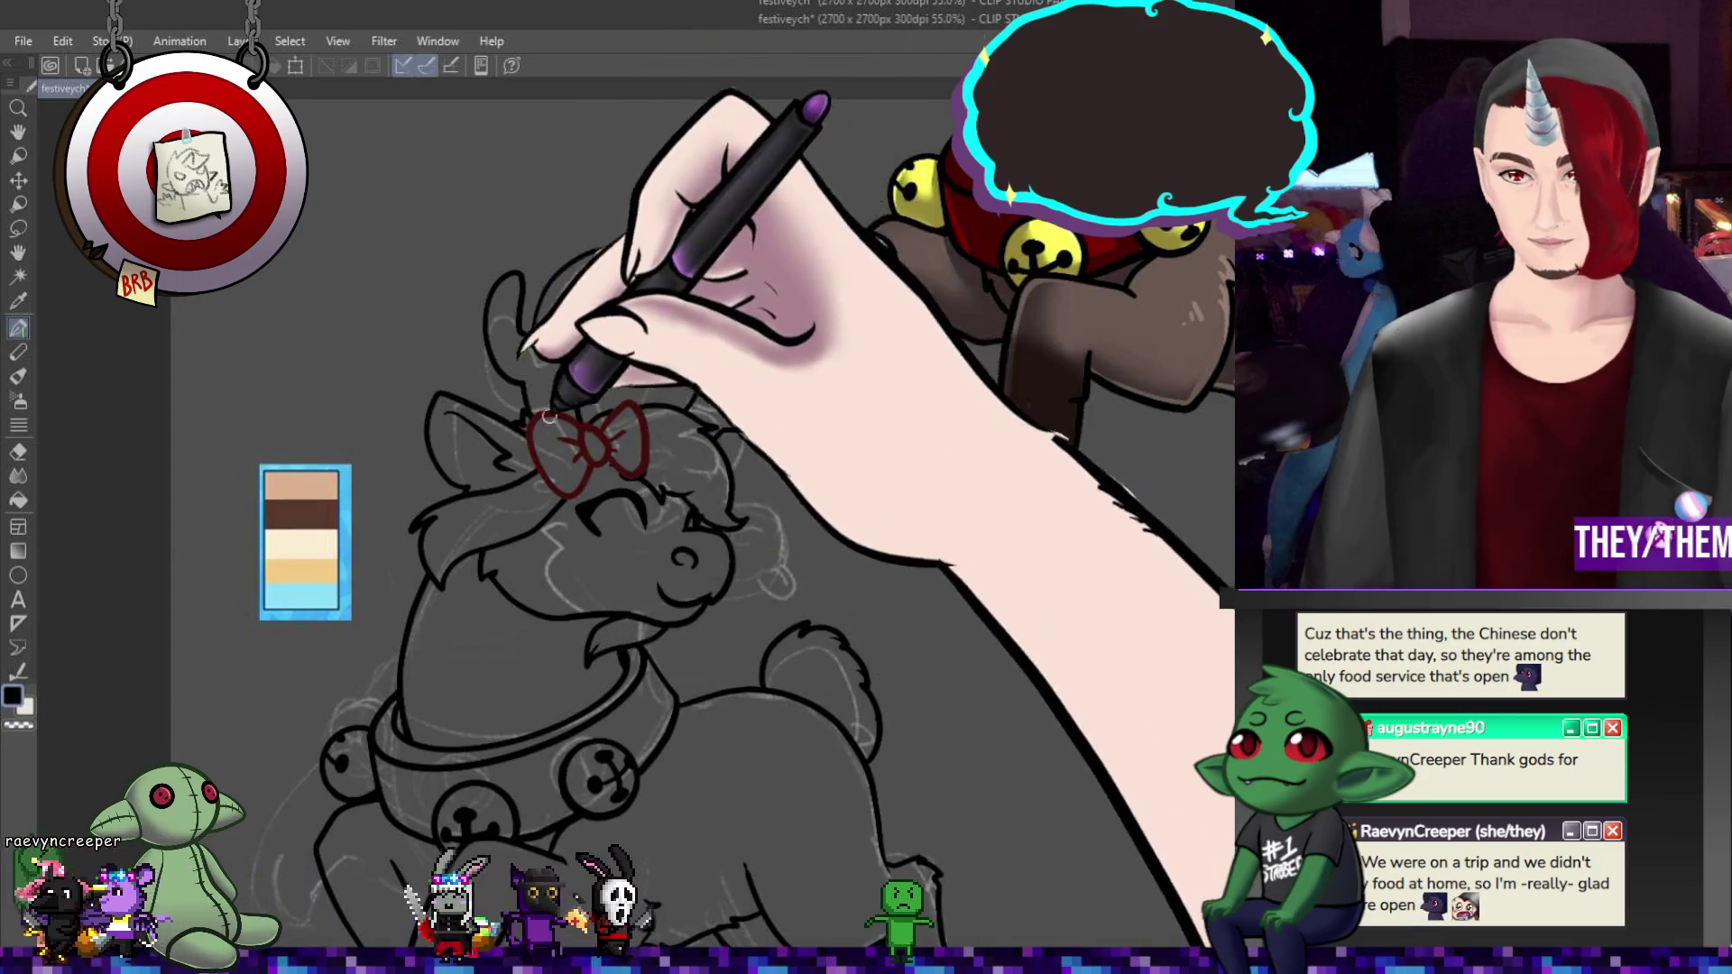
# - Zoom out over the artwork and sample the bow's red as the drawing colour
pyautogui.hotkey('ctrl', '-')
pyautogui.hotkey('ctrl', '-')
pyautogui.scroll(3, 513, 505)
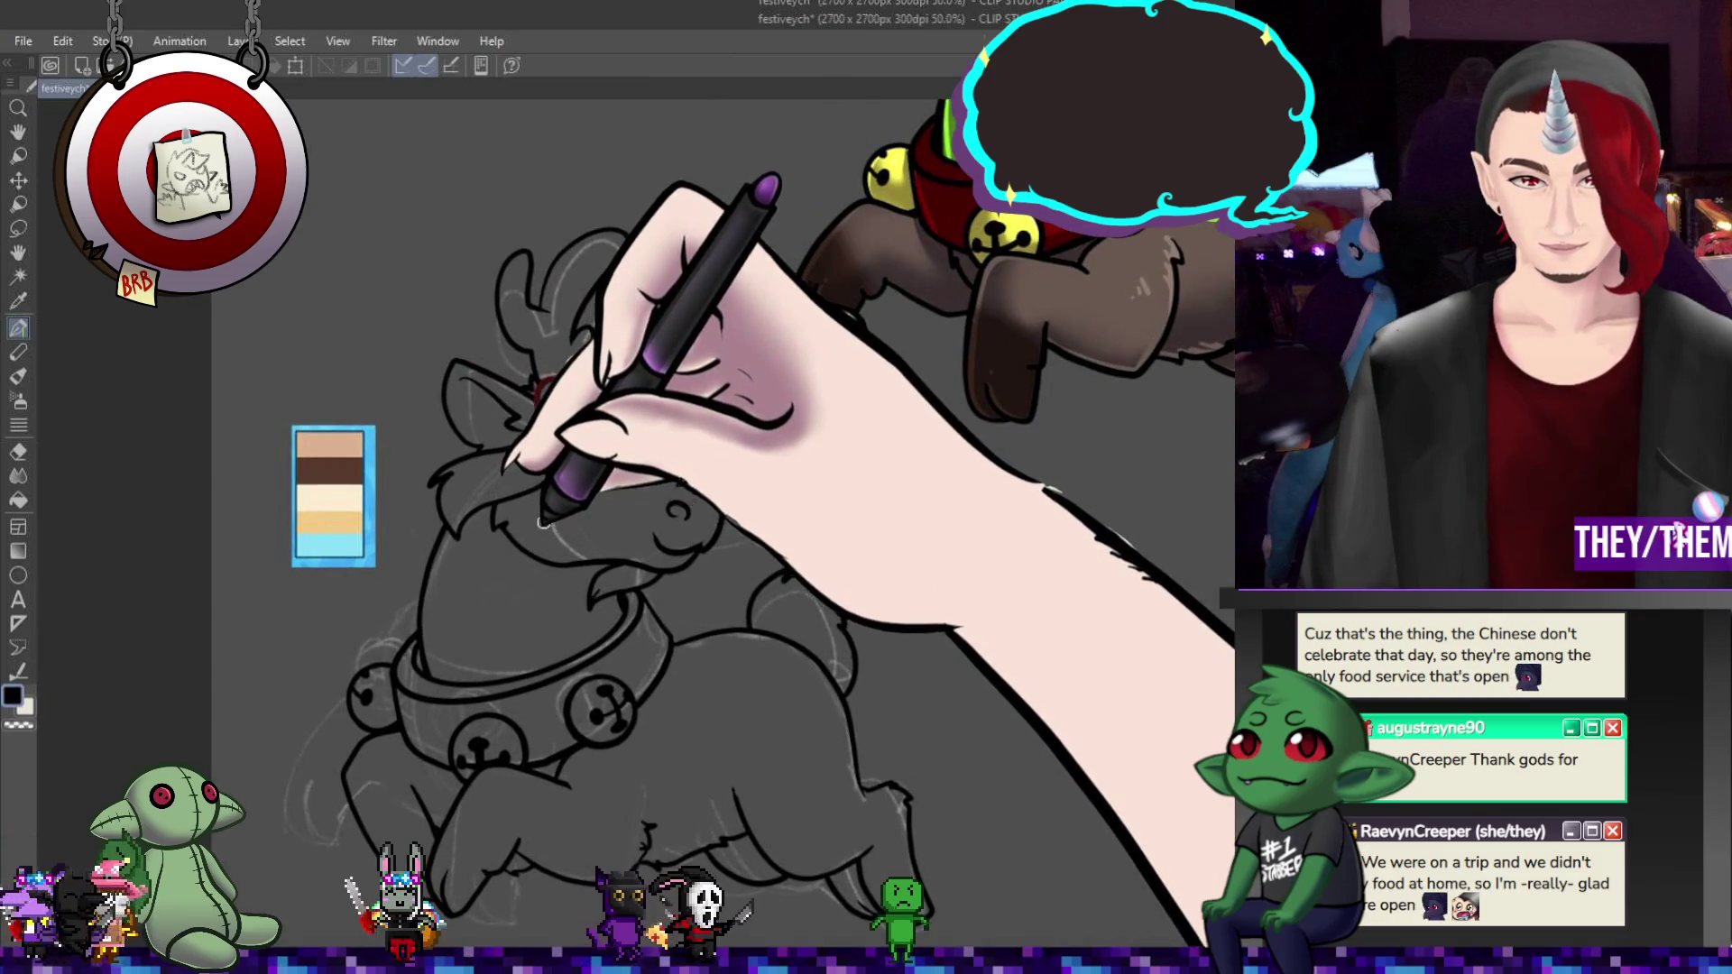
pyautogui.scroll(-2, 631, 507)
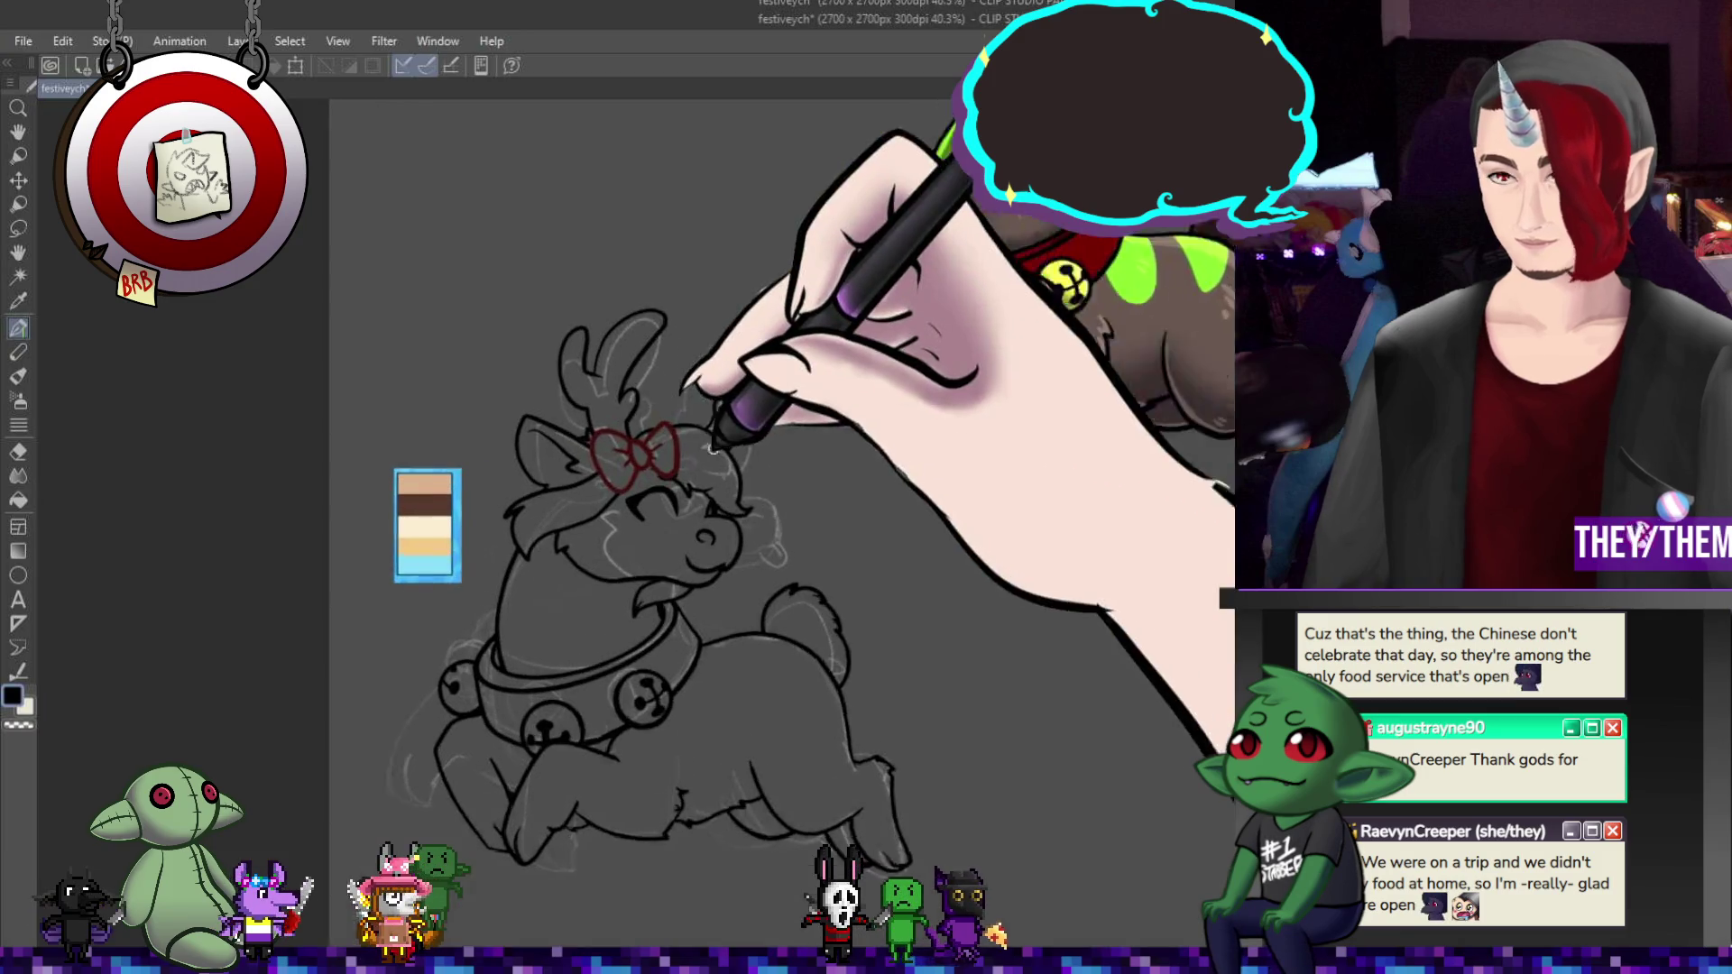
pyautogui.scroll(4, 631, 442)
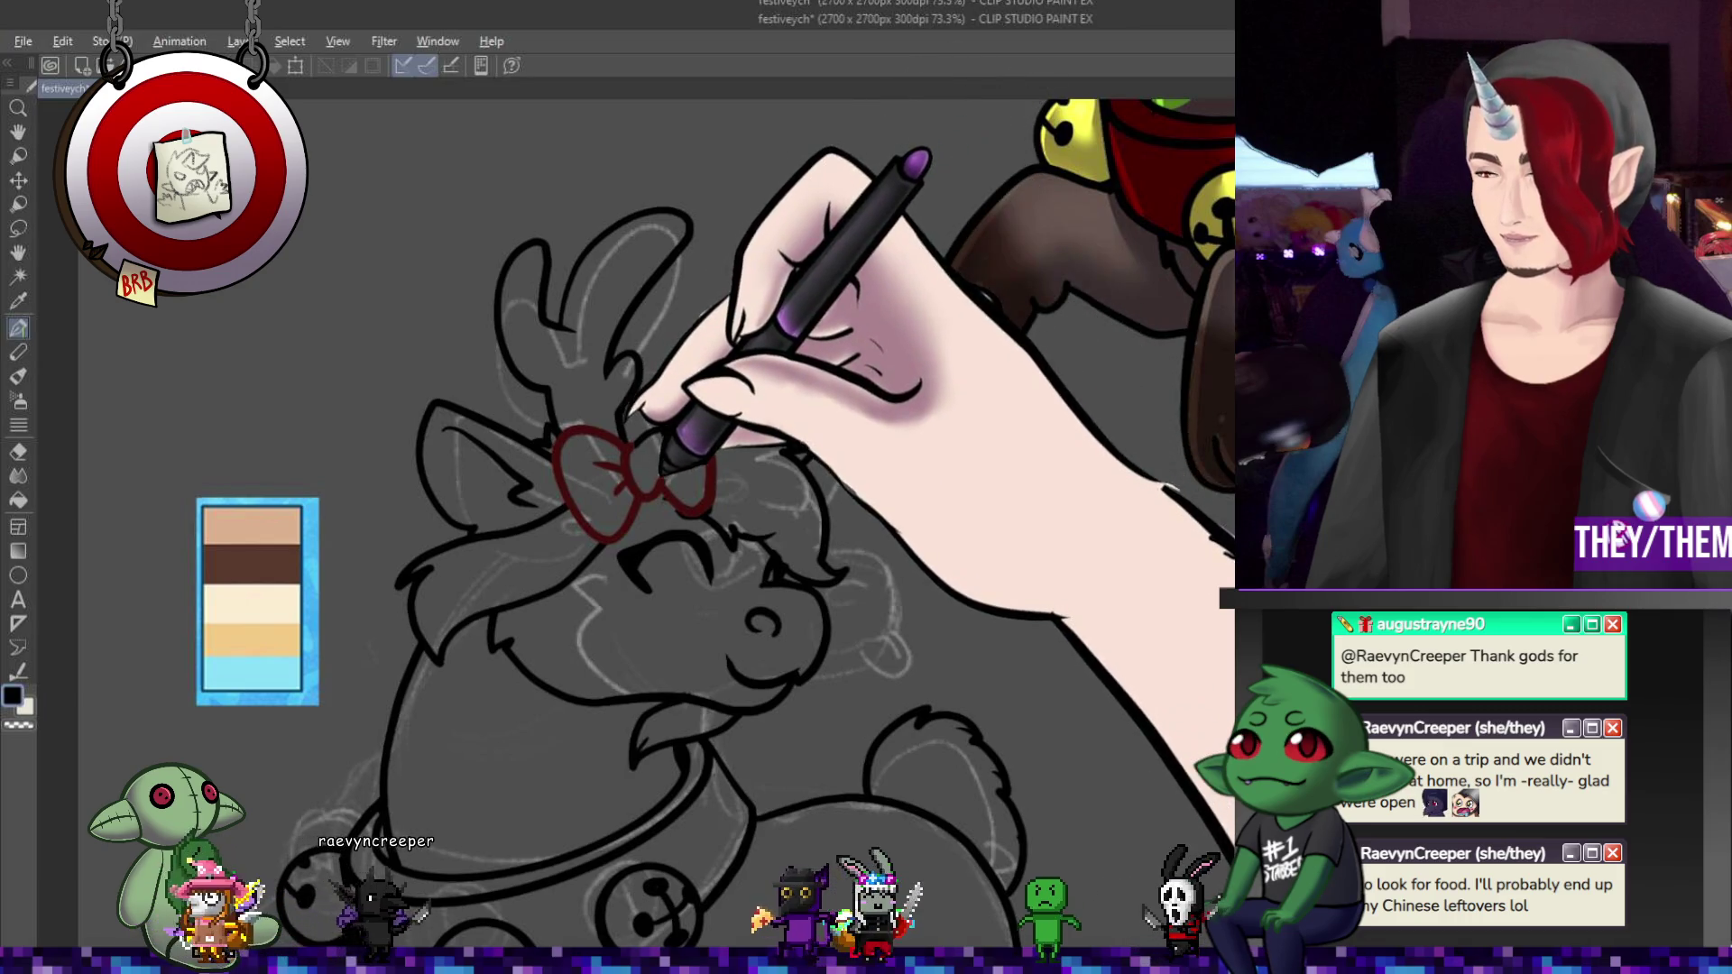
pyautogui.keyDown('alt'); pyautogui.click(633, 444); pyautogui.keyUp('alt')
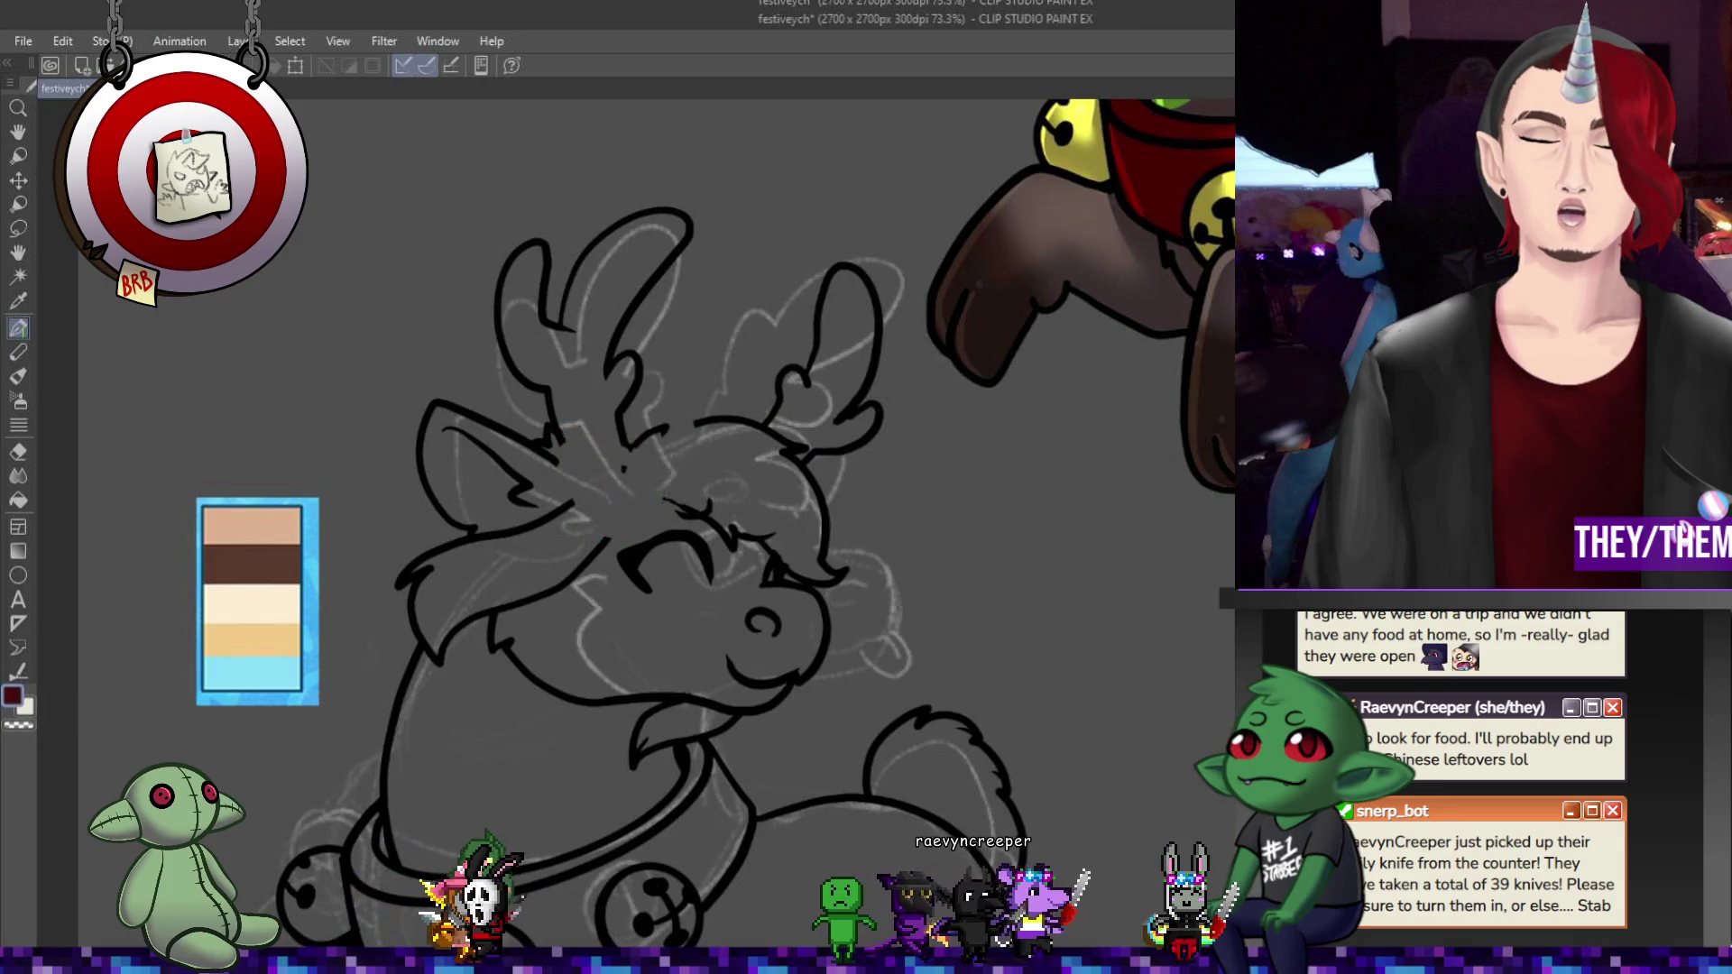
# - Try two red bow strokes beside the ear, then undo both
pyautogui.moveTo(552, 438)
pyautogui.mouseDown()
pyautogui.moveTo(583, 538)
pyautogui.moveTo(619, 469)
pyautogui.moveTo(636, 491)
pyautogui.moveTo(654, 479)
pyautogui.moveTo(649, 456)
pyautogui.mouseUp()
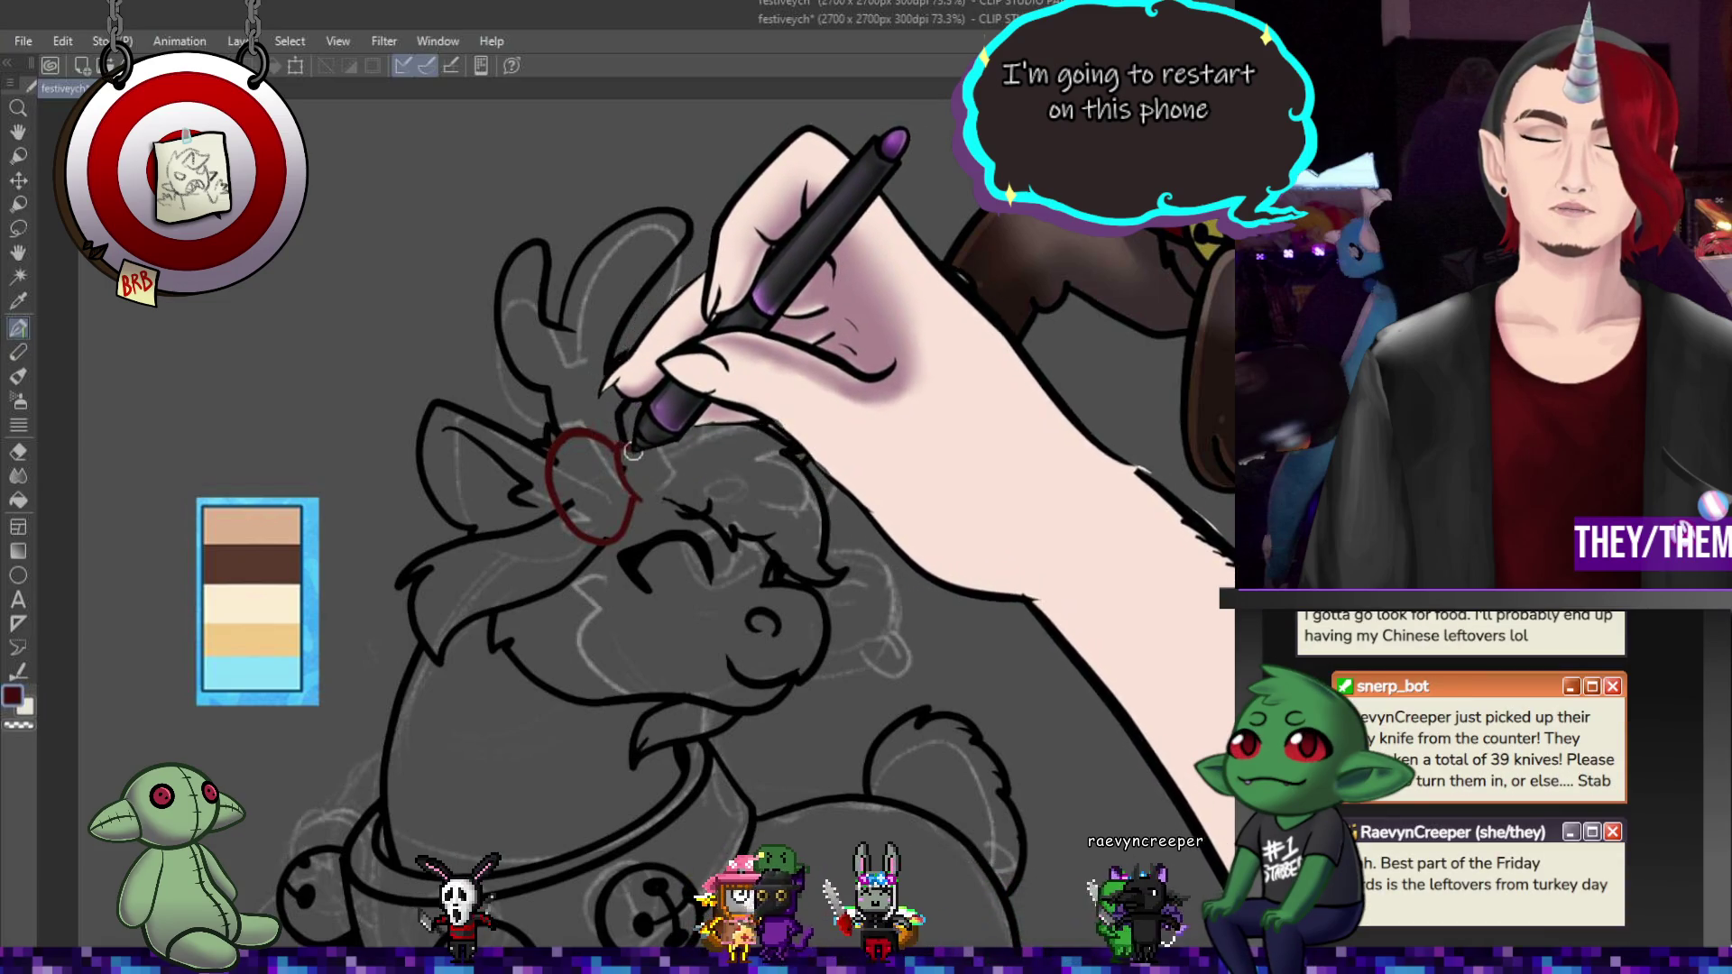
pyautogui.moveTo(651, 455)
pyautogui.mouseDown()
pyautogui.moveTo(657, 491)
pyautogui.moveTo(669, 424)
pyautogui.mouseUp()
pyautogui.hotkey('ctrl', 'z')
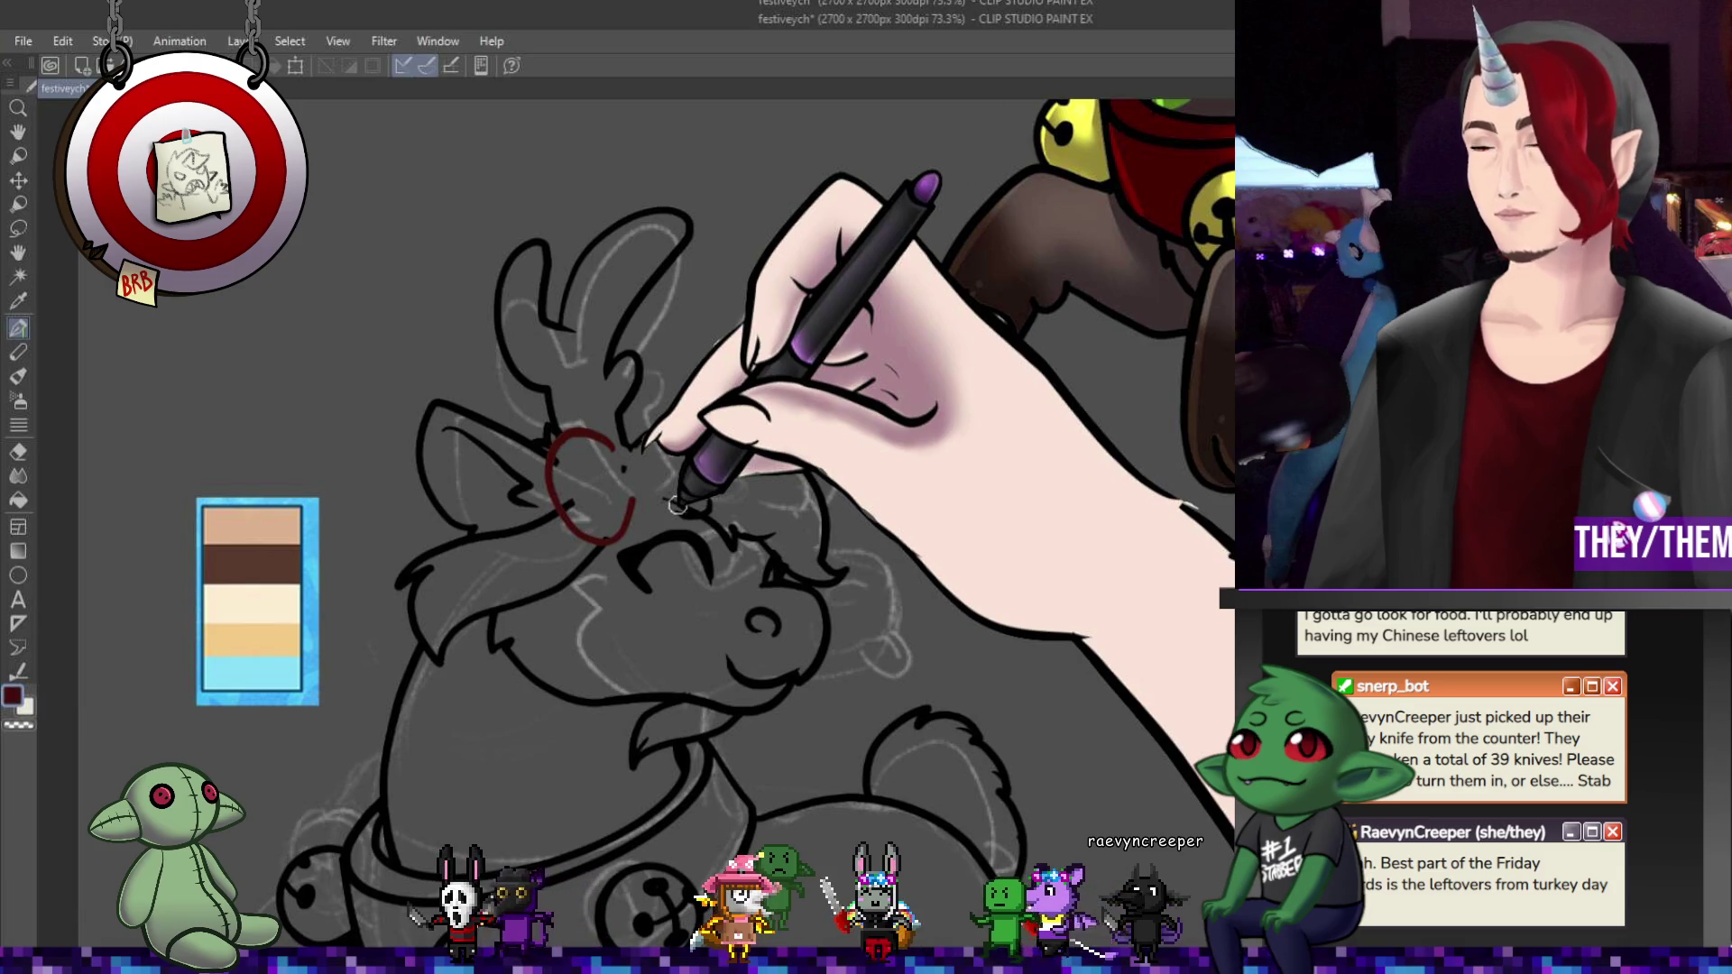
pyautogui.hotkey('ctrl', 'z')
# - Redraw the bow on the forehead with a heart-shaped loop, left loop and centre knot
pyautogui.moveTo(622, 508)
pyautogui.mouseDown()
pyautogui.moveTo(603, 483)
pyautogui.moveTo(613, 456)
pyautogui.moveTo(641, 458)
pyautogui.moveTo(655, 502)
pyautogui.moveTo(634, 514)
pyautogui.moveTo(614, 492)
pyautogui.mouseUp()
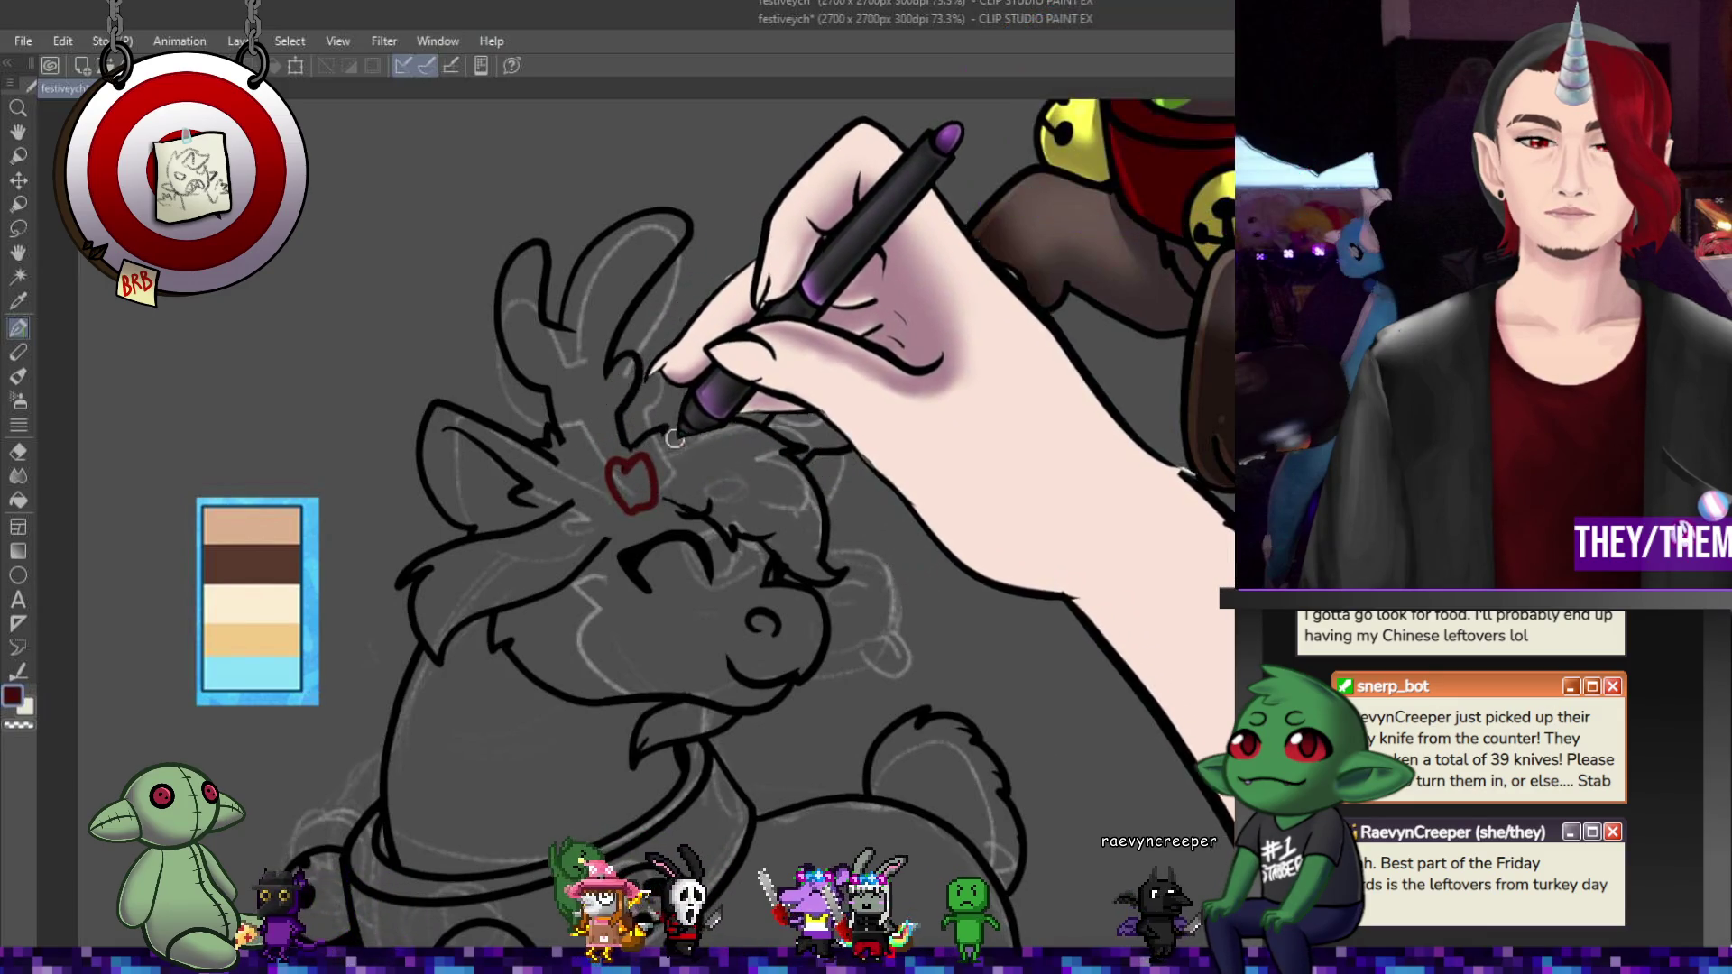
pyautogui.moveTo(568, 435)
pyautogui.mouseDown()
pyautogui.moveTo(582, 544)
pyautogui.moveTo(600, 487)
pyautogui.moveTo(667, 451)
pyautogui.moveTo(654, 423)
pyautogui.moveTo(697, 417)
pyautogui.moveTo(631, 451)
pyautogui.moveTo(692, 521)
pyautogui.moveTo(714, 480)
pyautogui.moveTo(652, 446)
pyautogui.mouseUp()
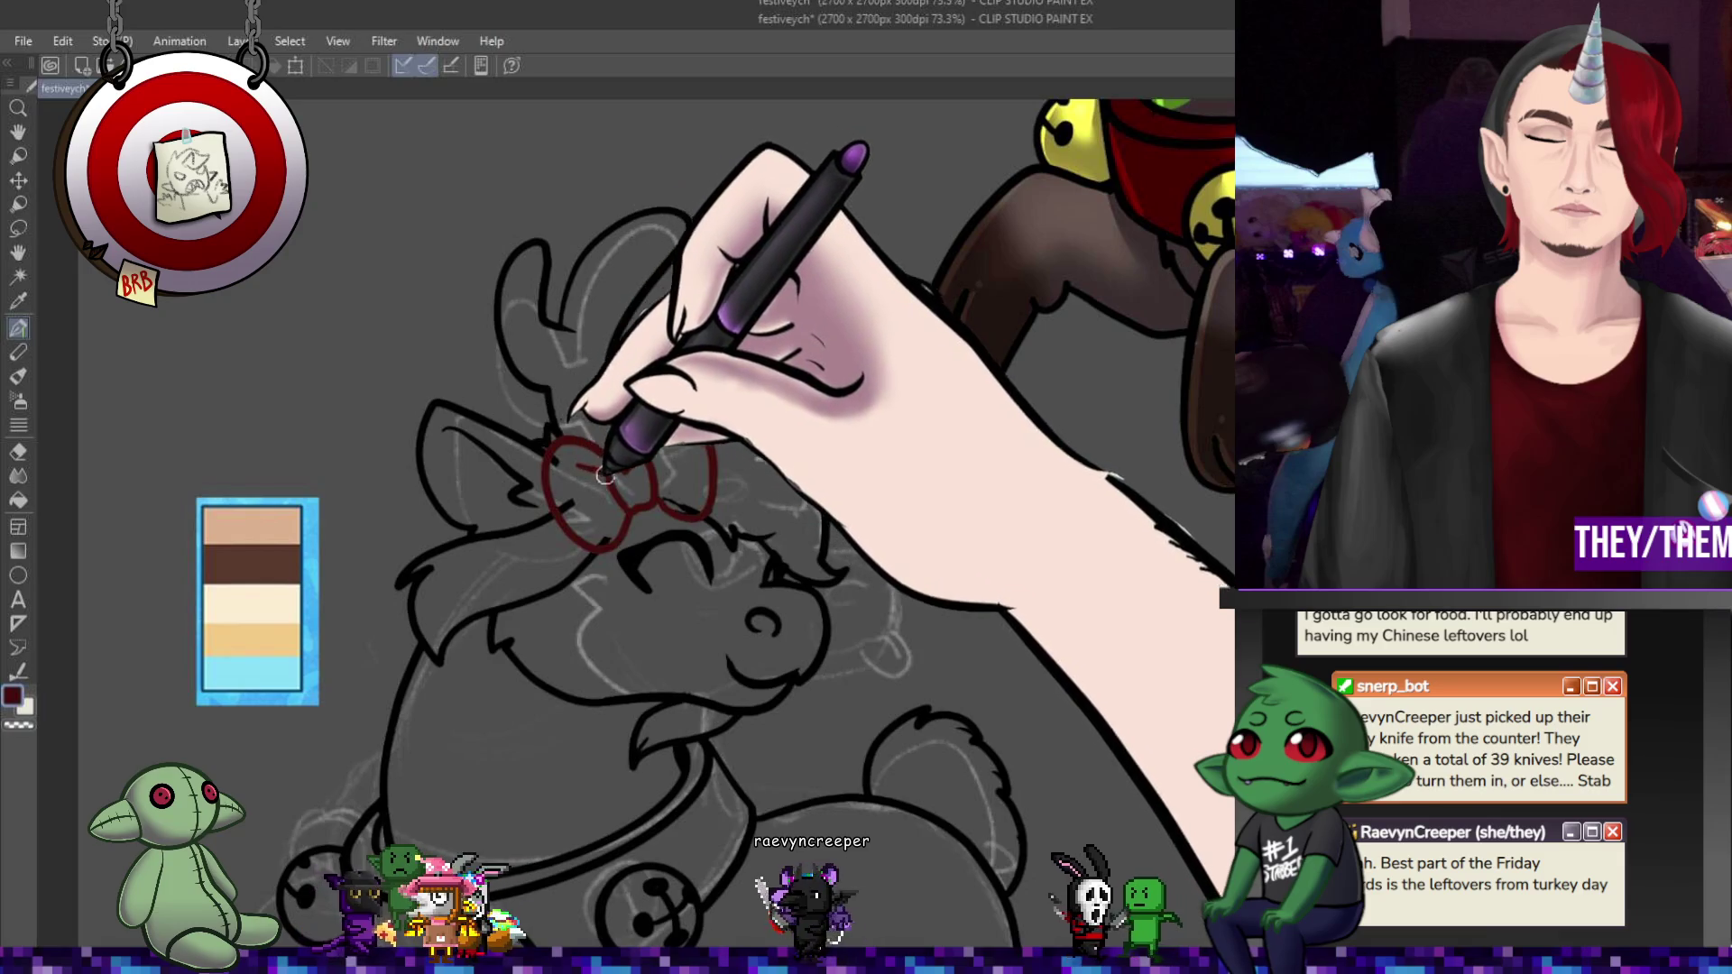
pyautogui.moveTo(609, 480)
pyautogui.mouseDown()
pyautogui.moveTo(636, 505)
pyautogui.moveTo(653, 478)
pyautogui.mouseUp()
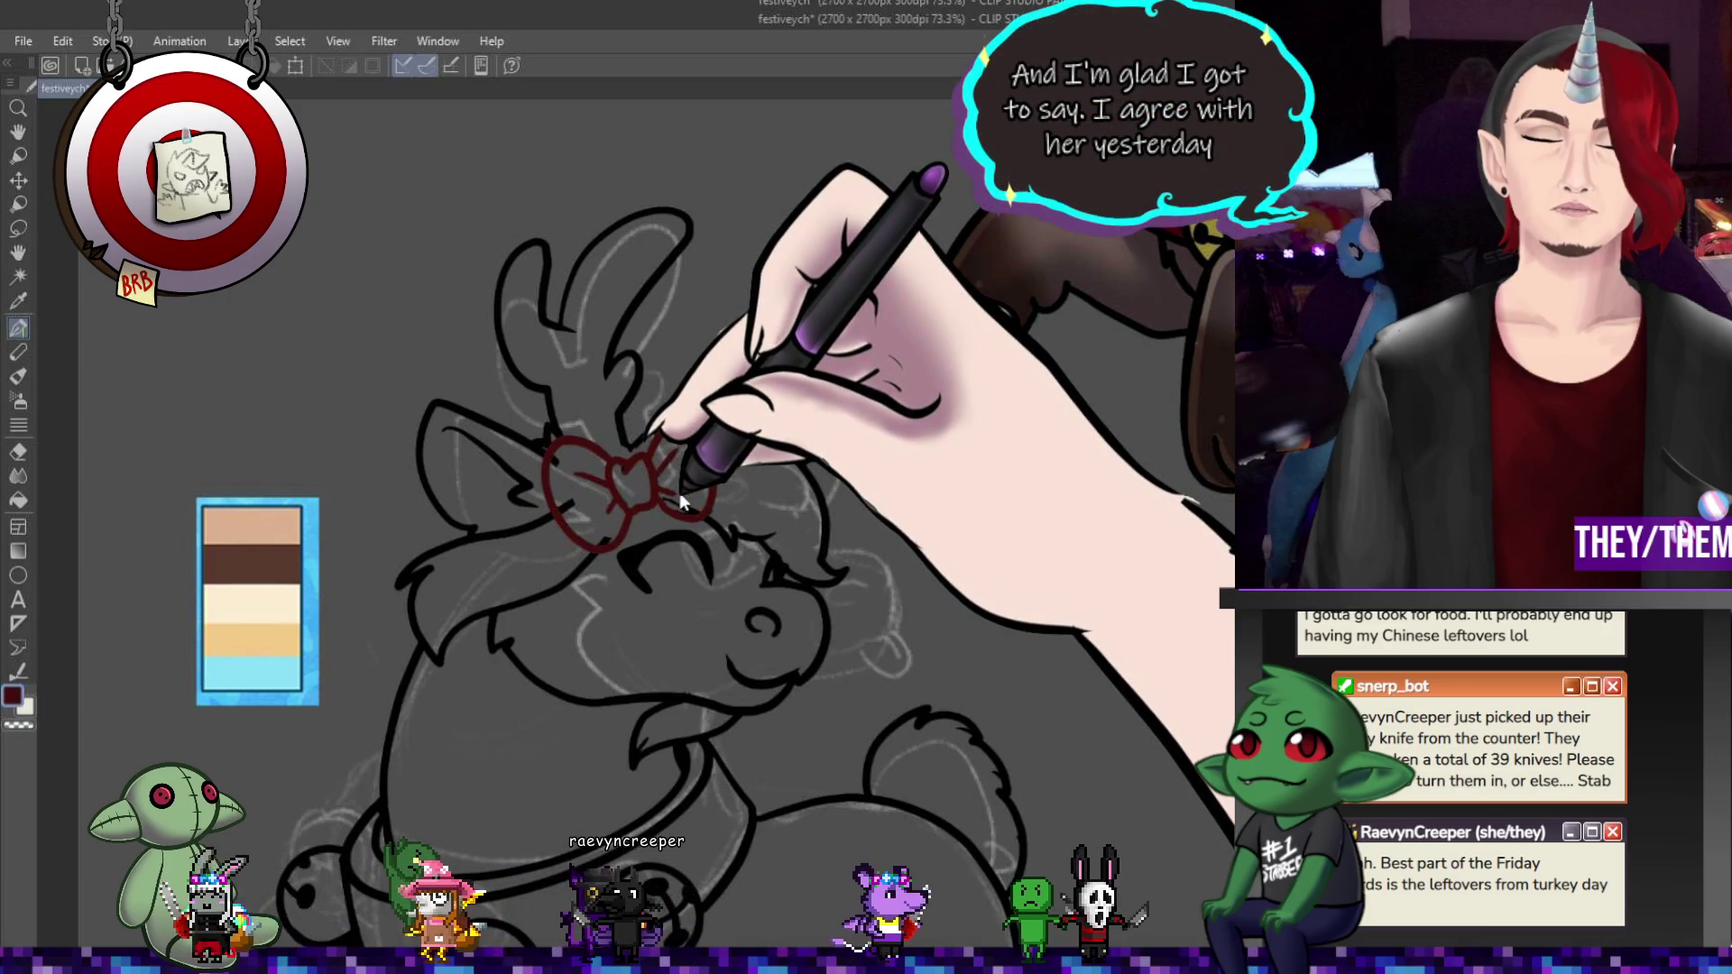
pyautogui.hotkey('ctrl', 't')
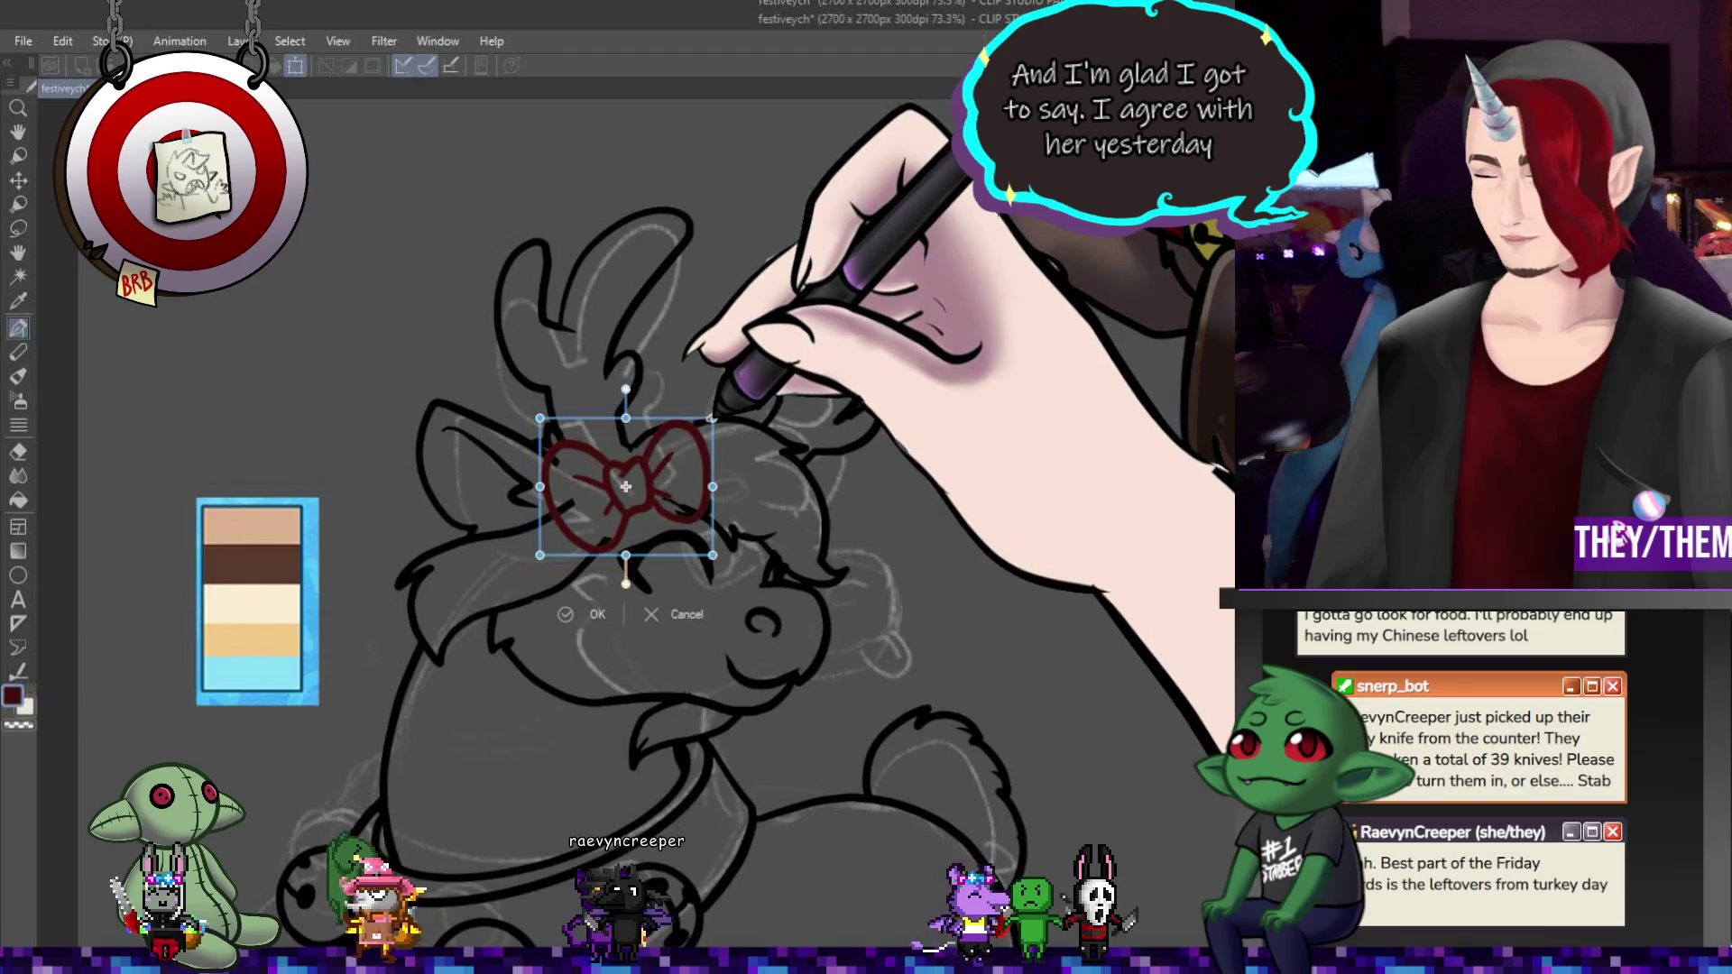
# - Shift the bow up-right with a slight tilt, pick peach from the palette, and zoom out
pyautogui.moveTo(625, 486); pyautogui.dragTo(629, 479)
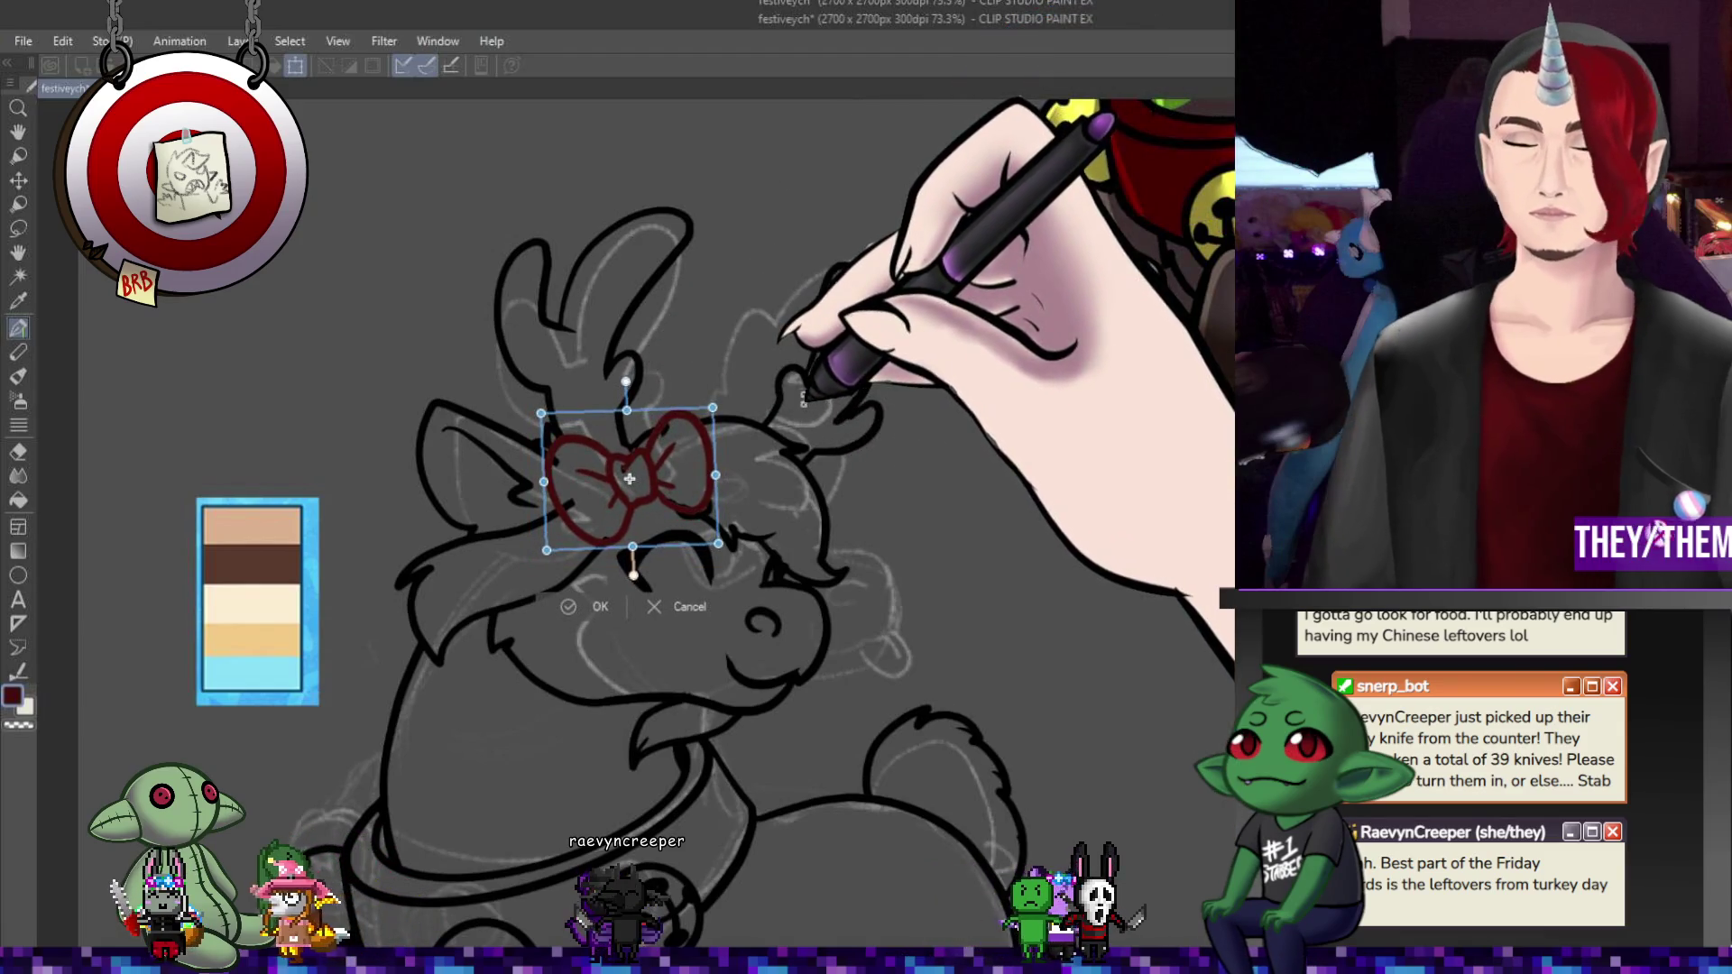
pyautogui.press('Return')
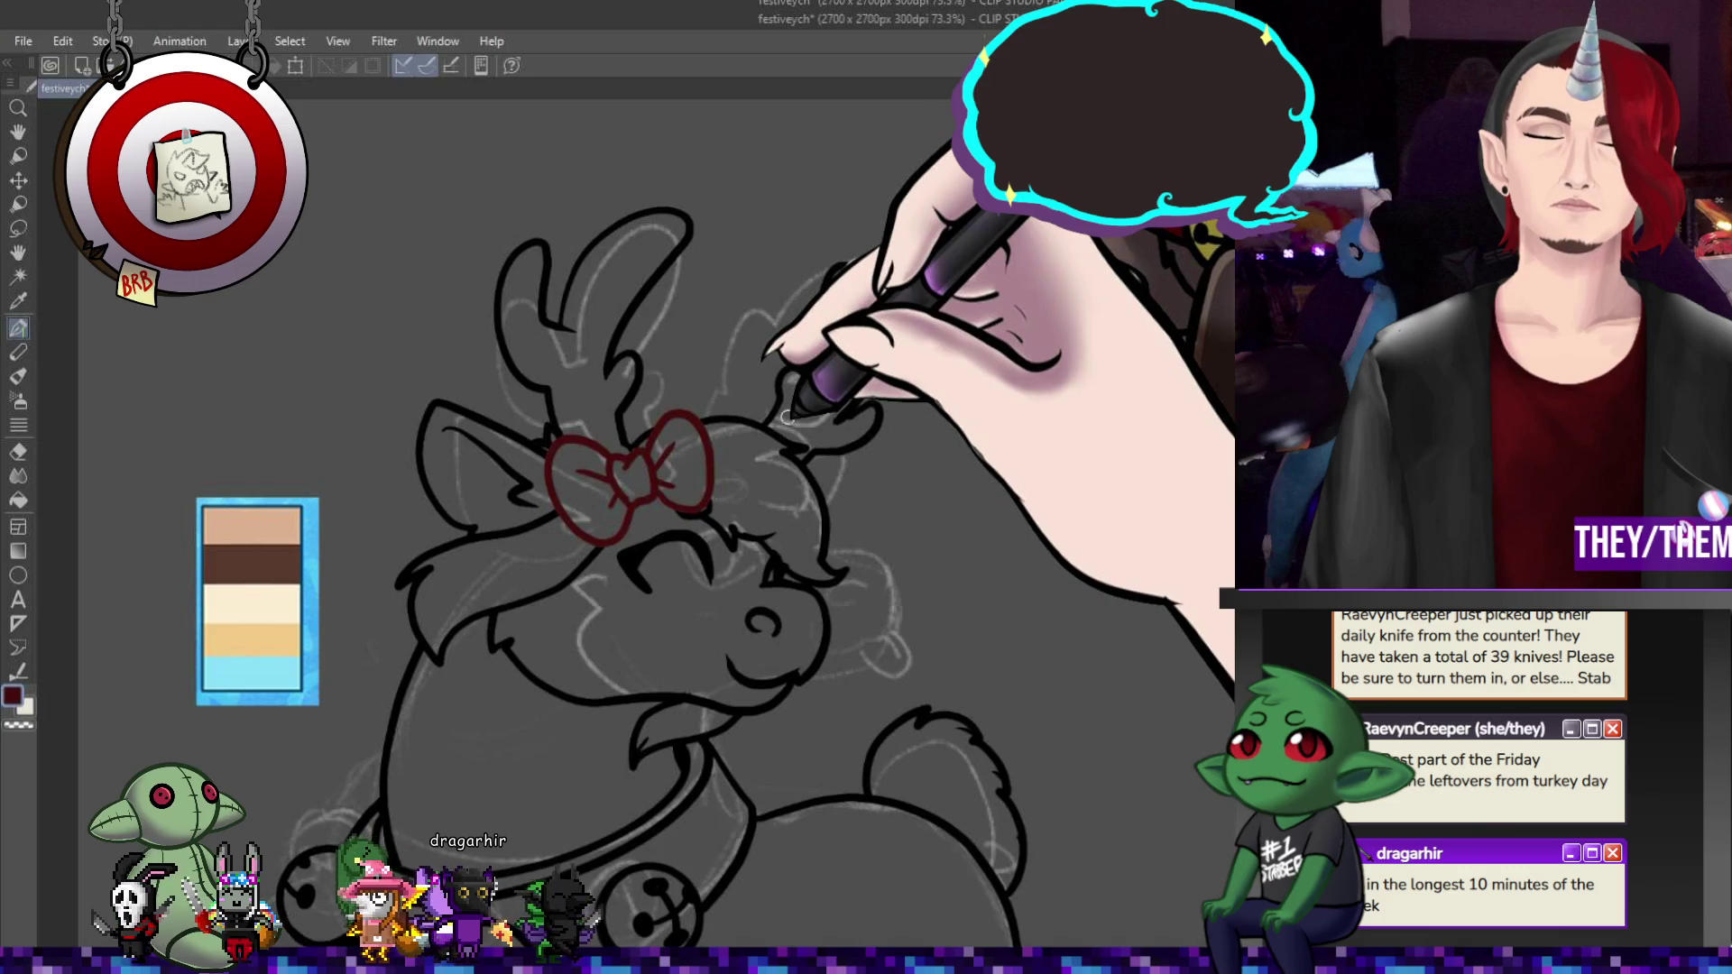
pyautogui.scroll(-5, 786, 415)
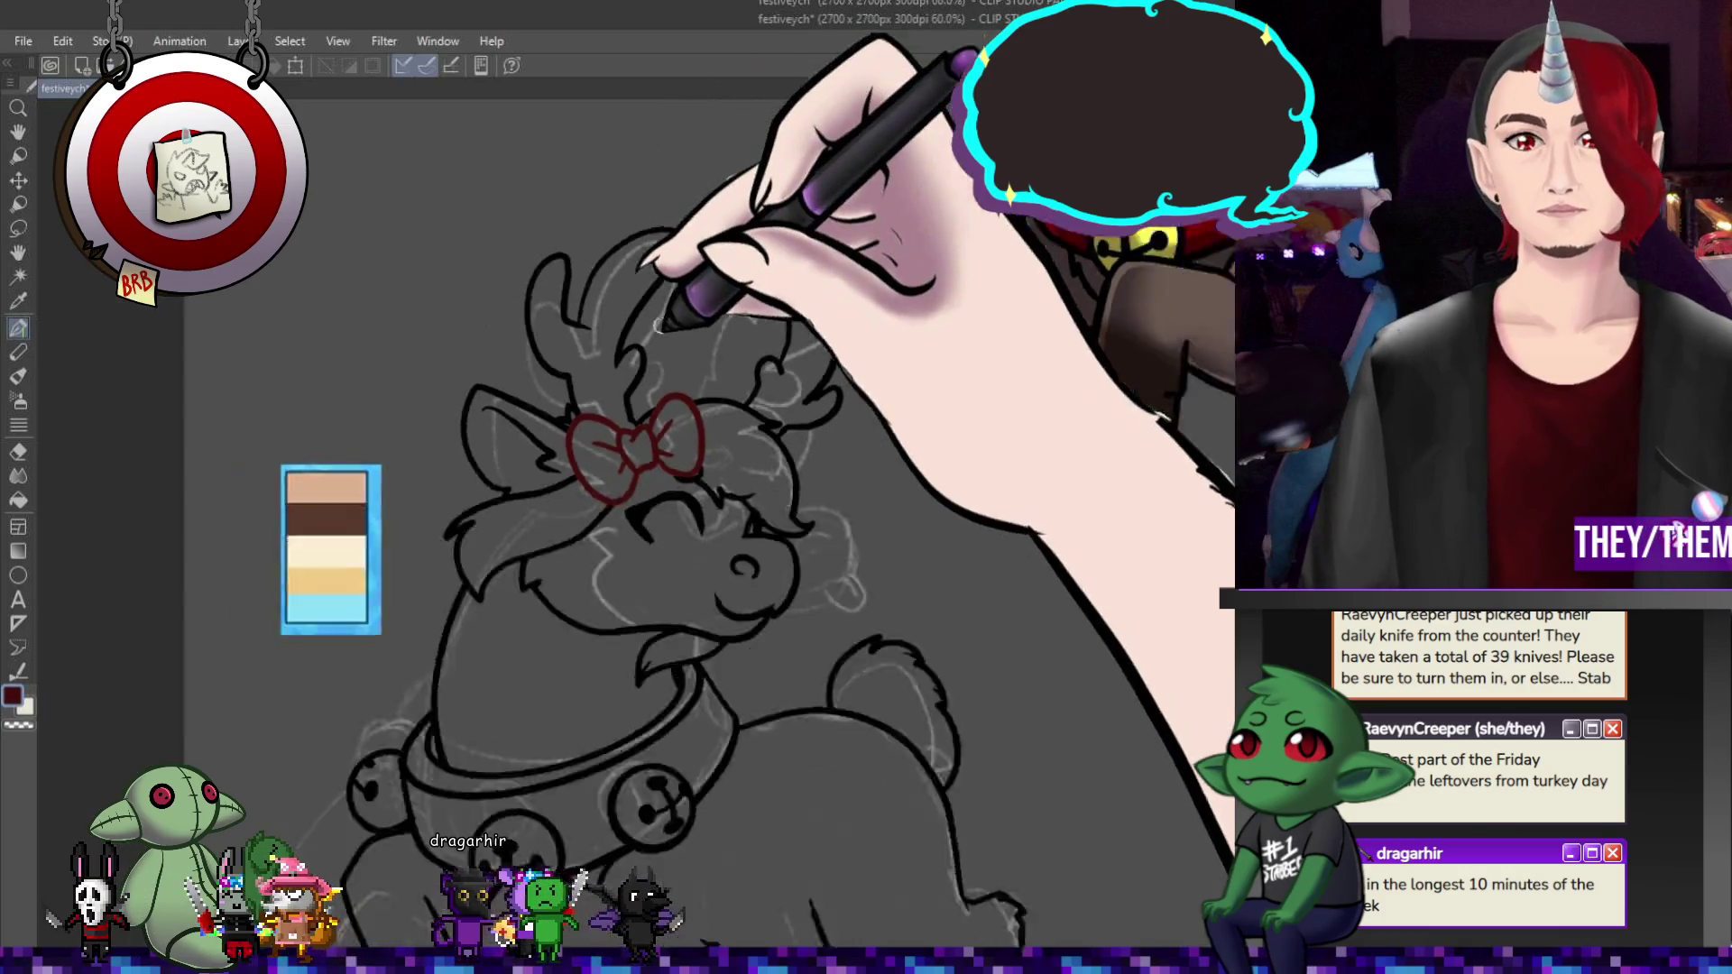
pyautogui.scroll(3, 713, 415)
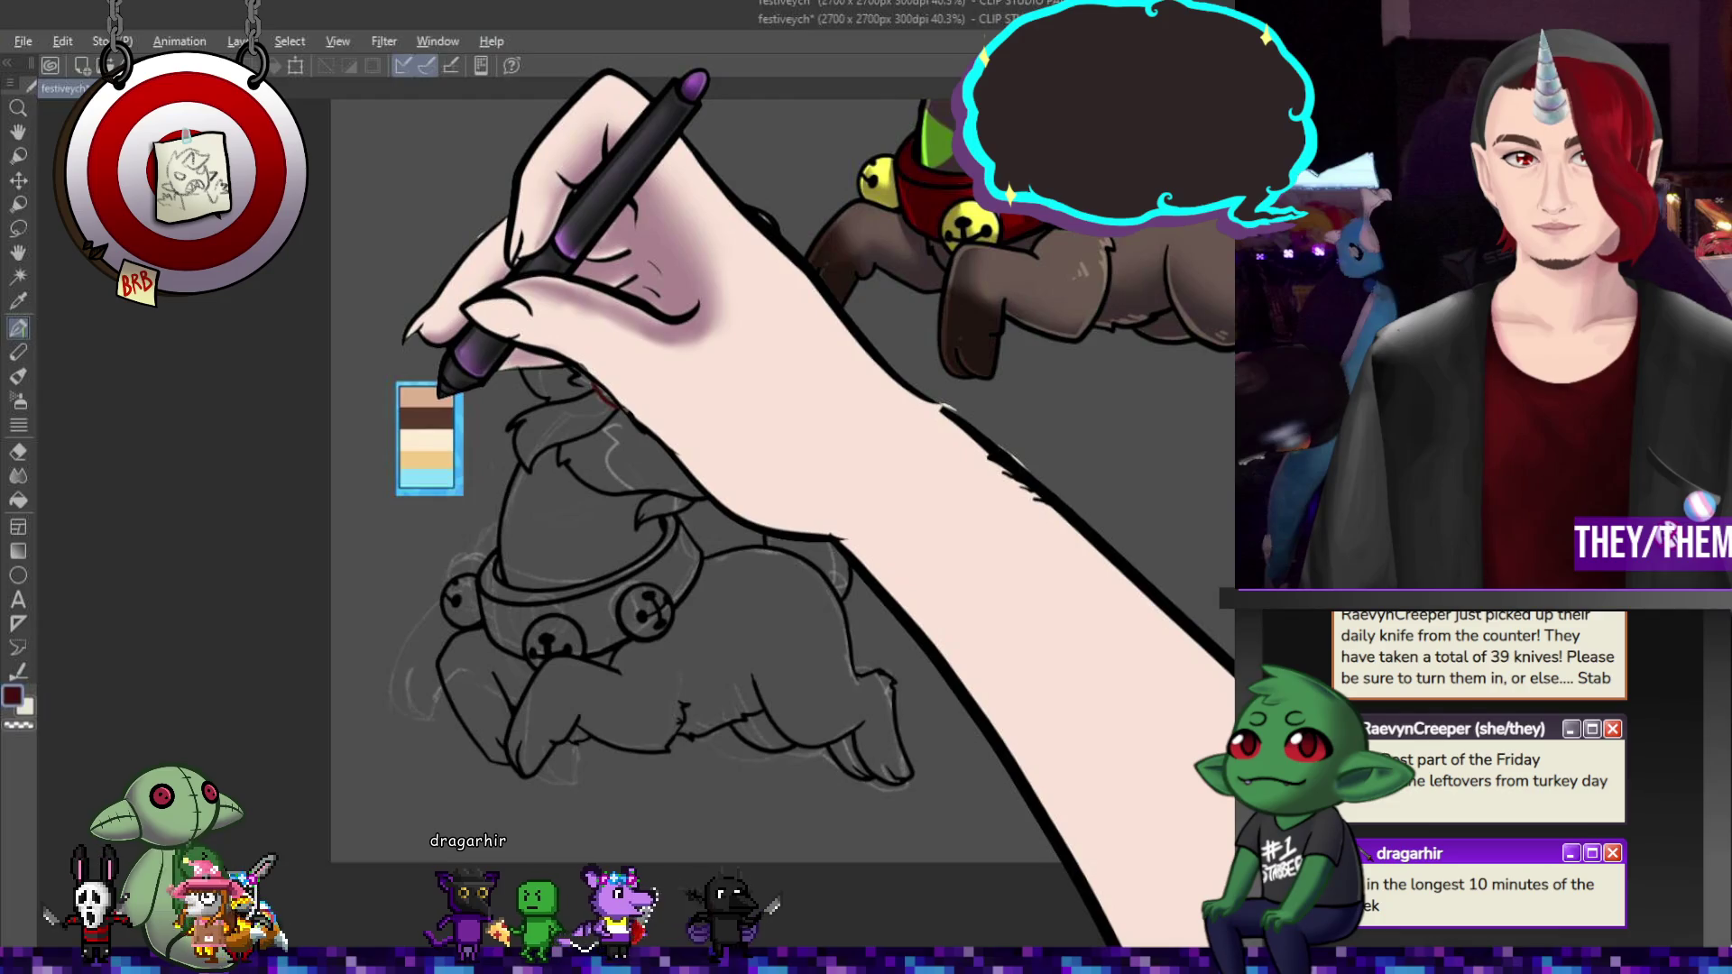
pyautogui.keyDown('alt'); pyautogui.click(429, 397); pyautogui.keyUp('alt')
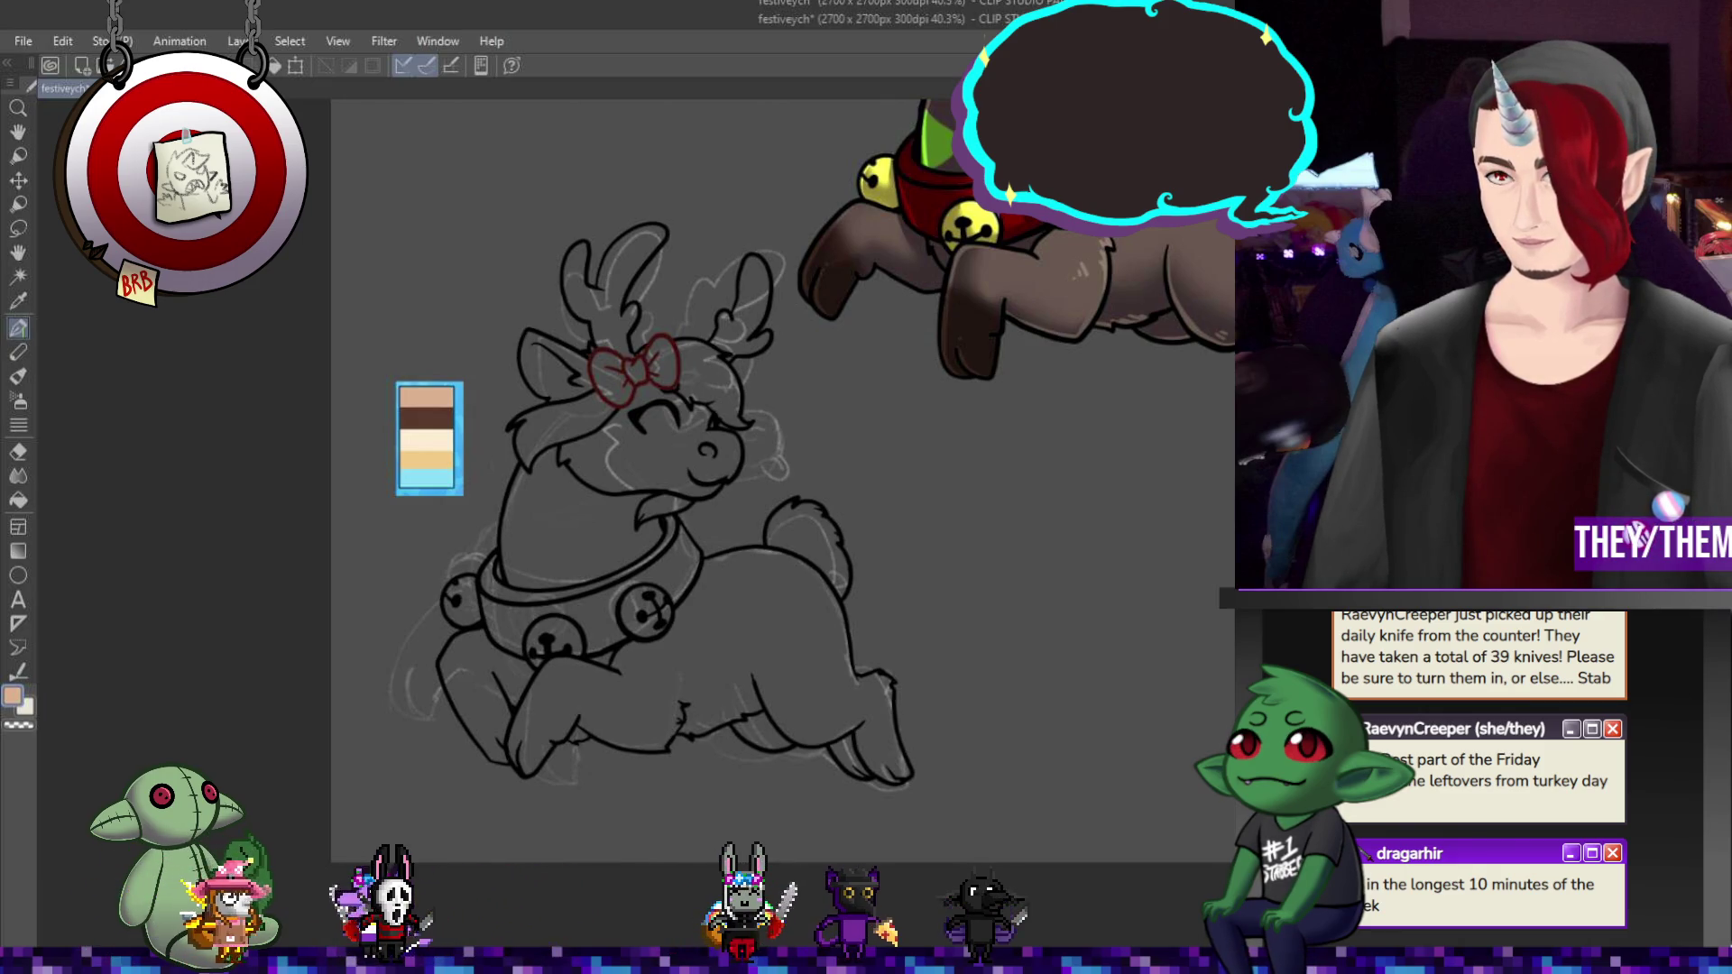
pyautogui.hotkey('ctrl', '-')
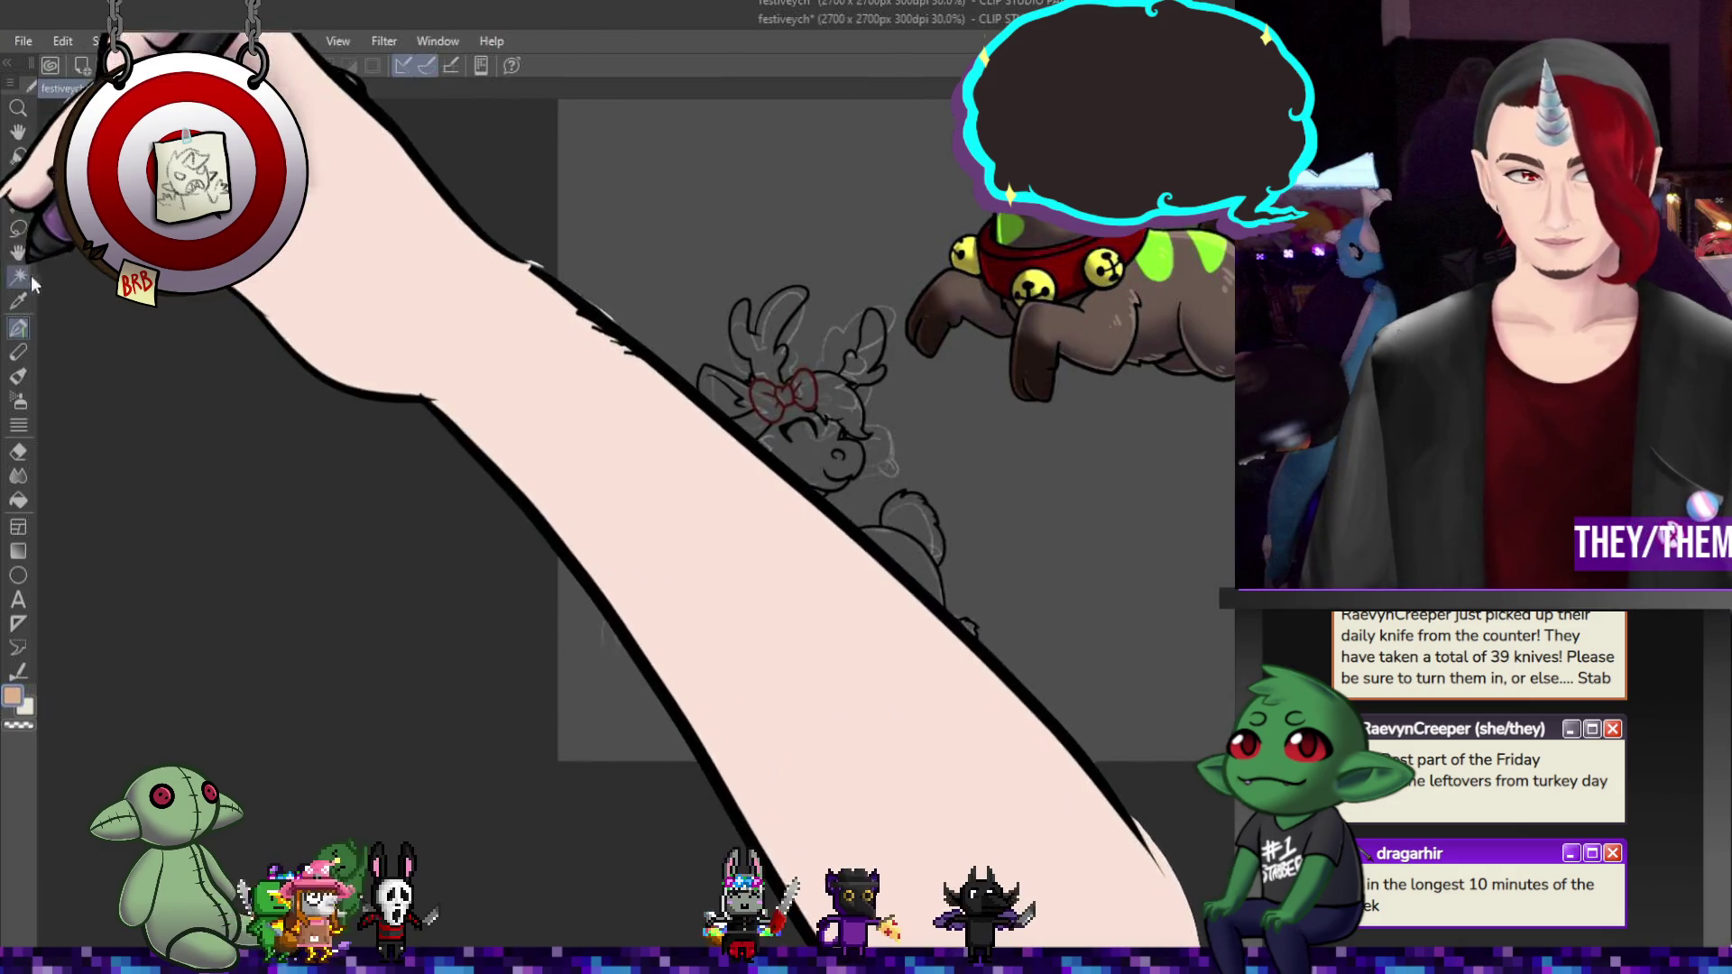
# - Flat-fill the reindeer's body with tan and zoom in on its head
pyautogui.press('g')
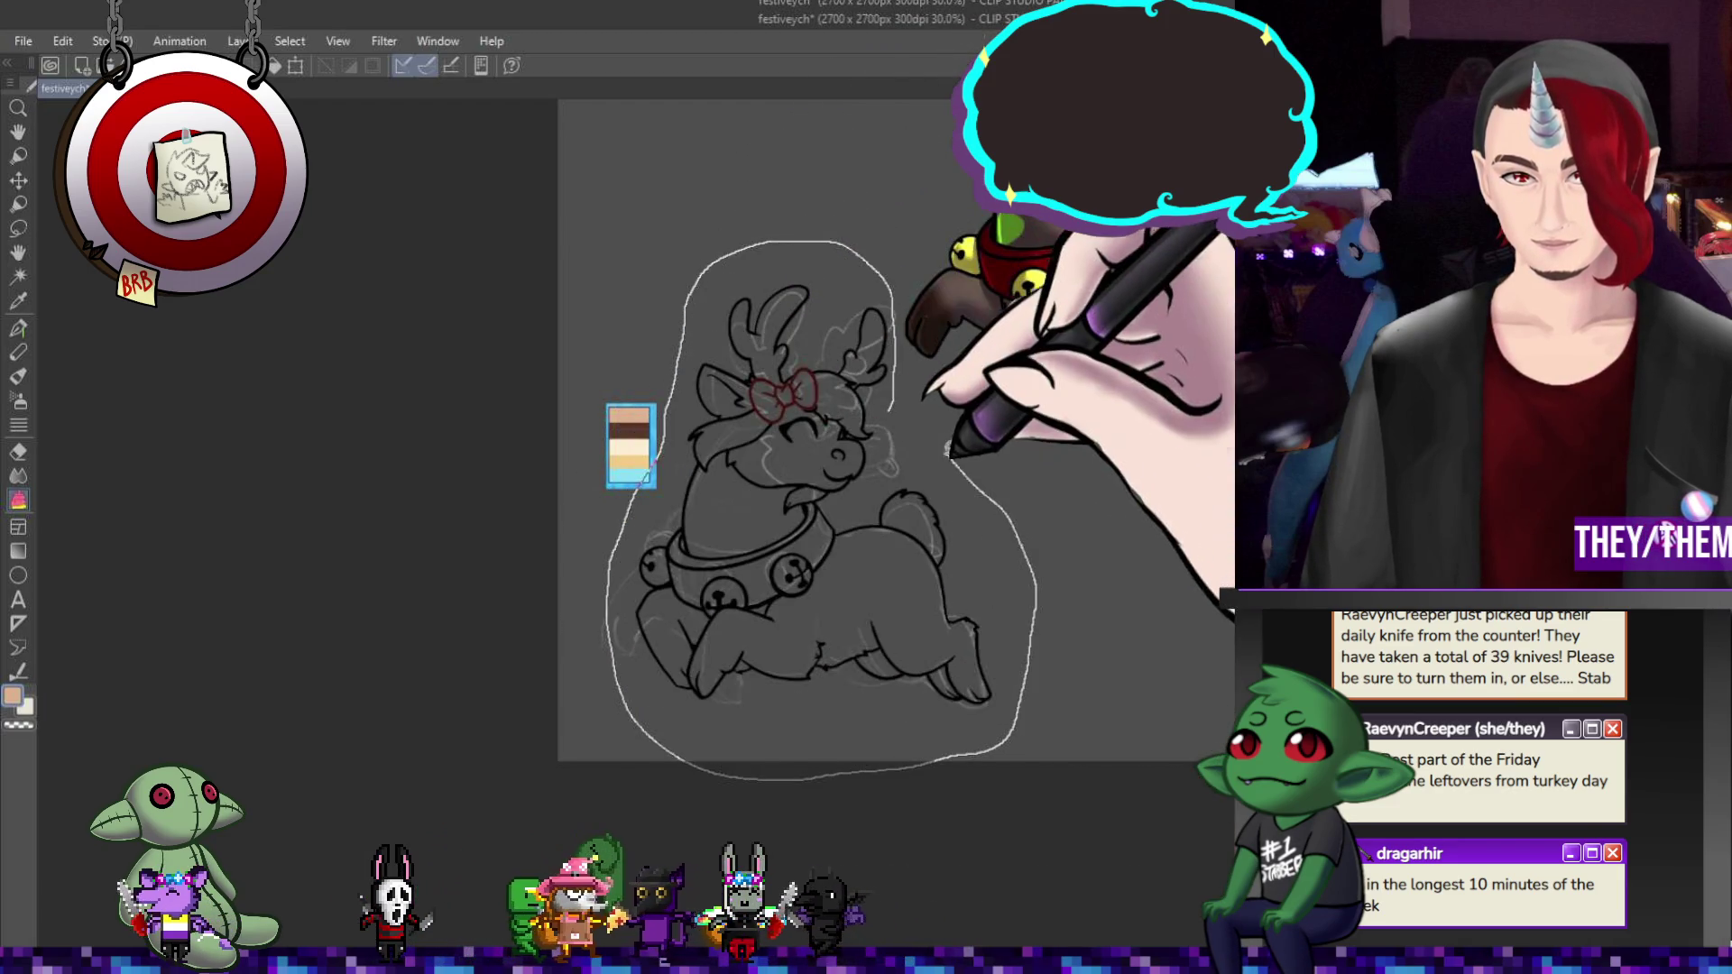
pyautogui.click(811, 587)
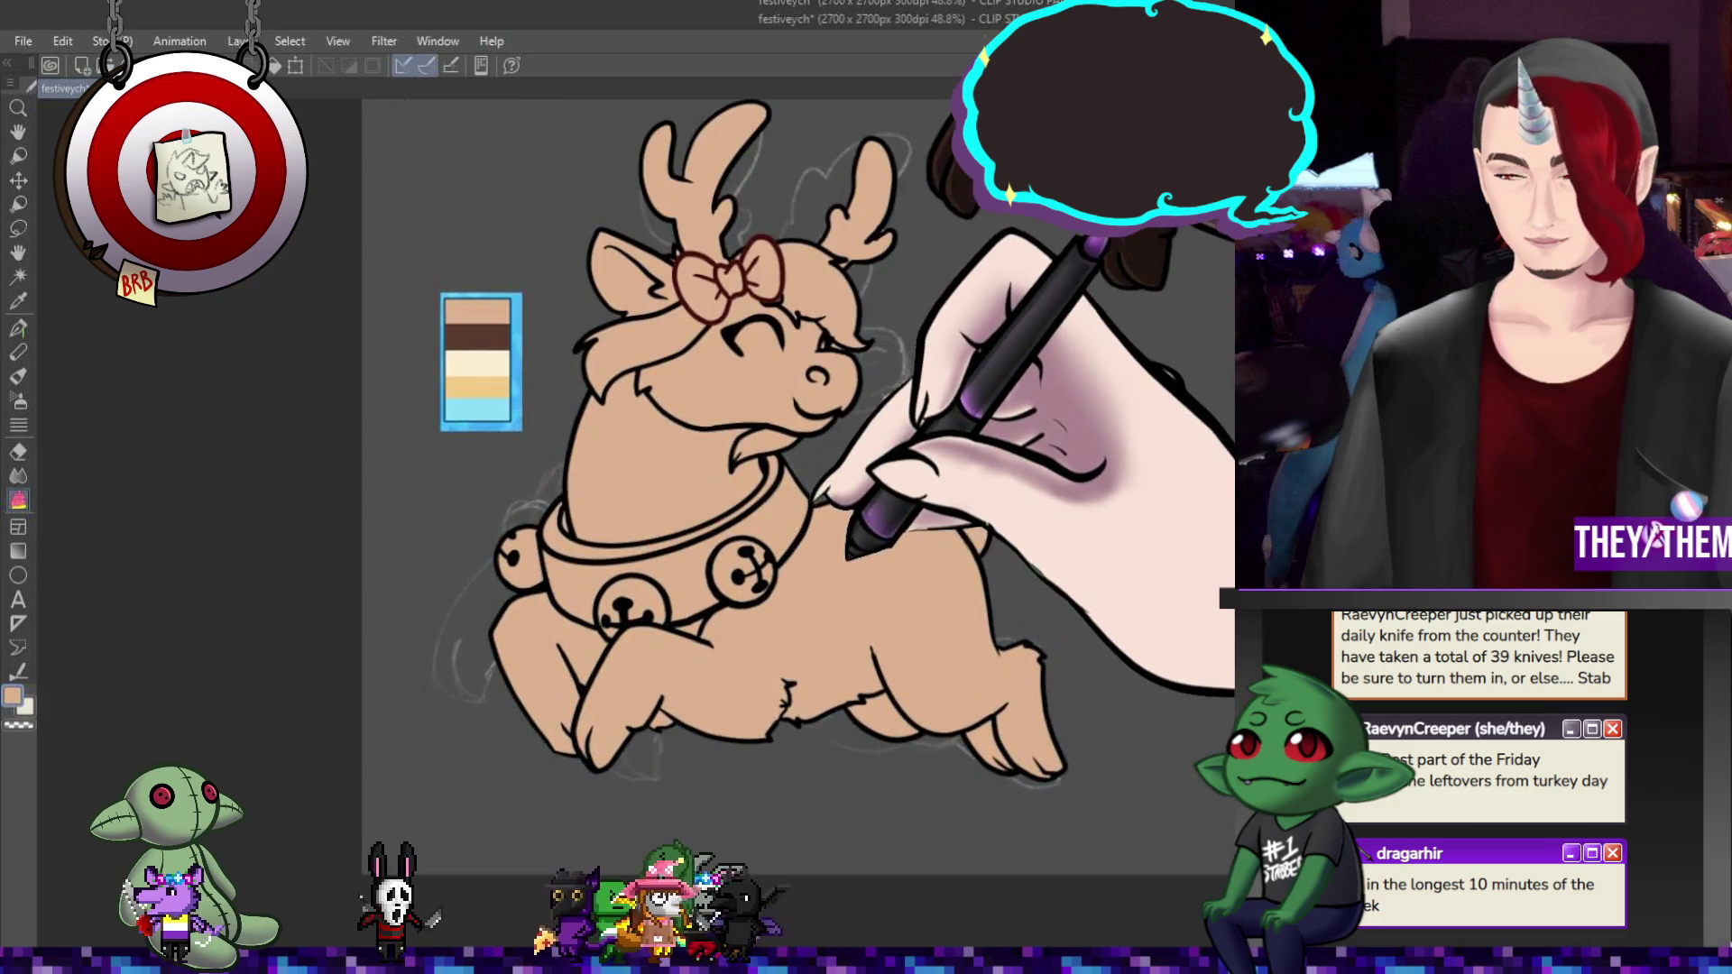
pyautogui.scroll(3, 816, 405)
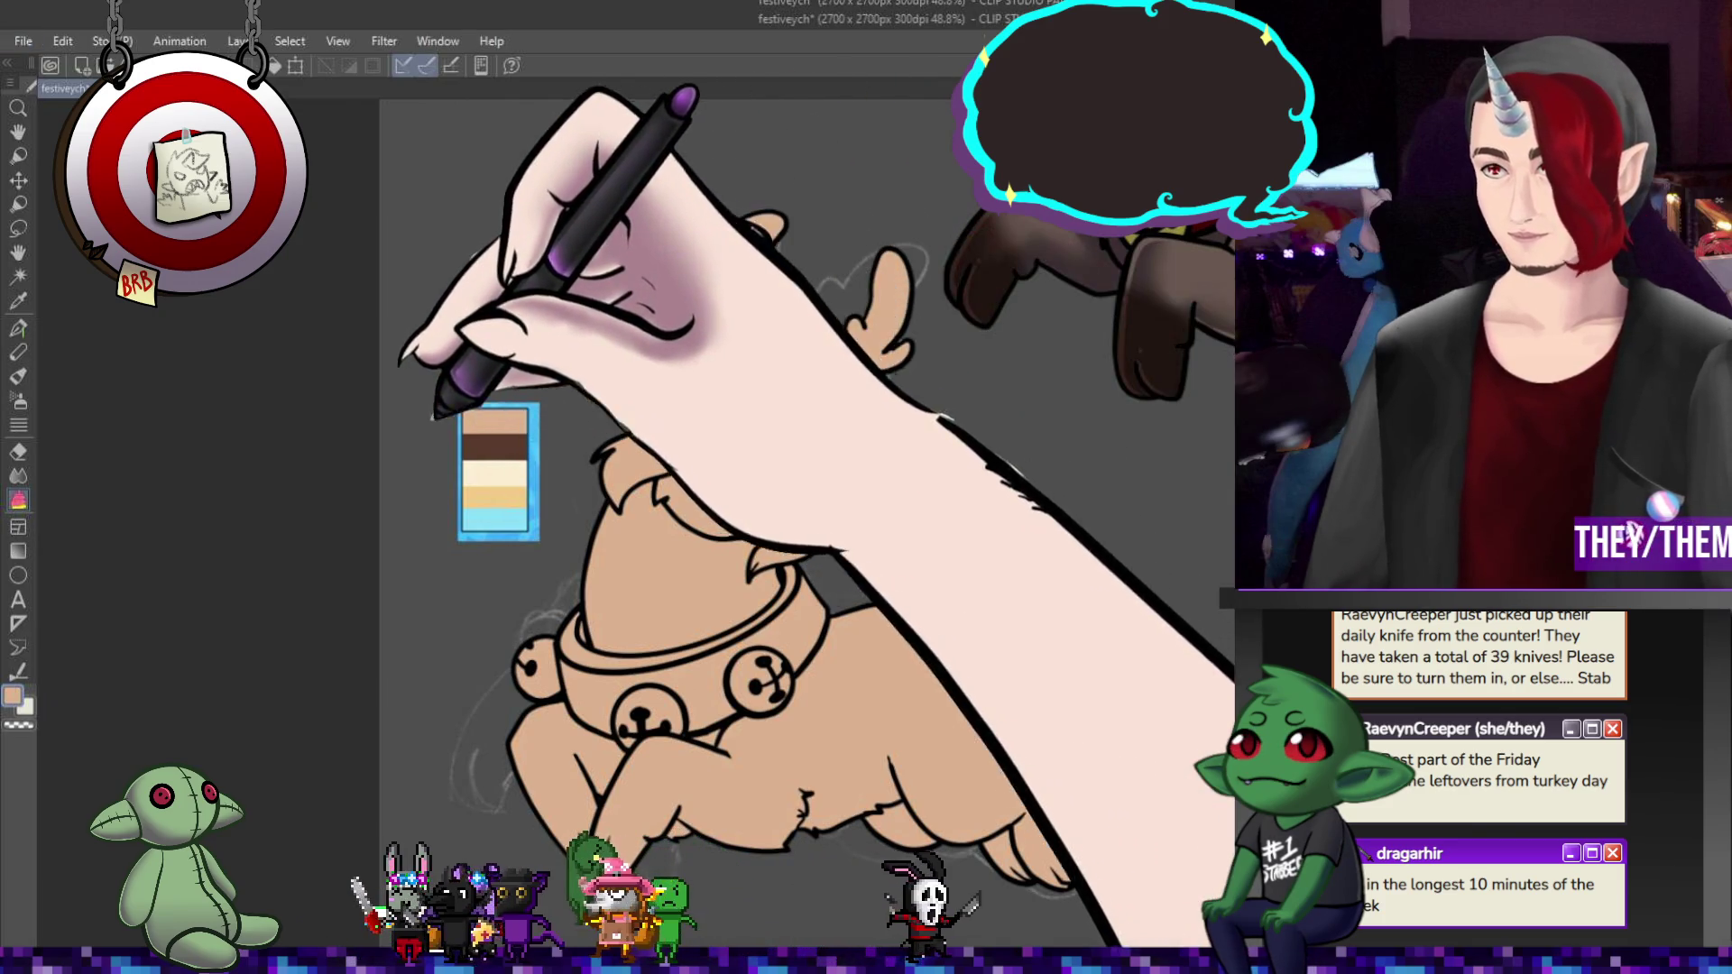
pyautogui.scroll(1, 898, 482)
pyautogui.scroll(1, 904, 475)
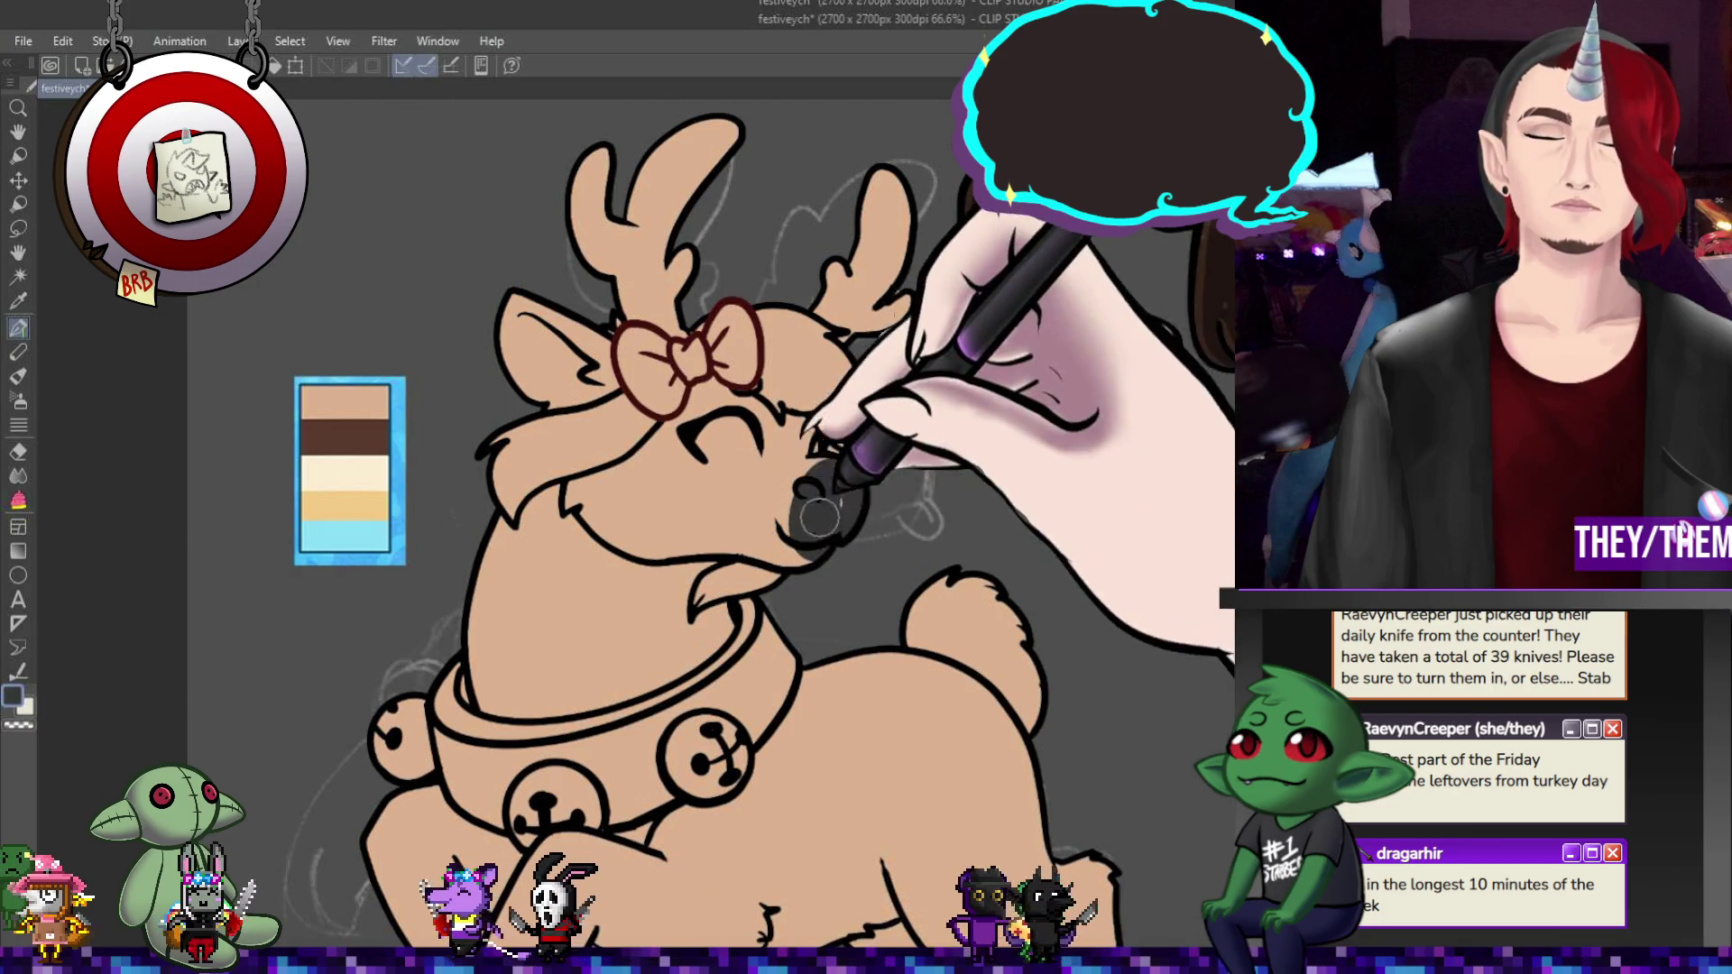
# - Blend the nose's upper edge into the muzzle, then pick blonde yellow from the palette
pyautogui.click(18, 475)
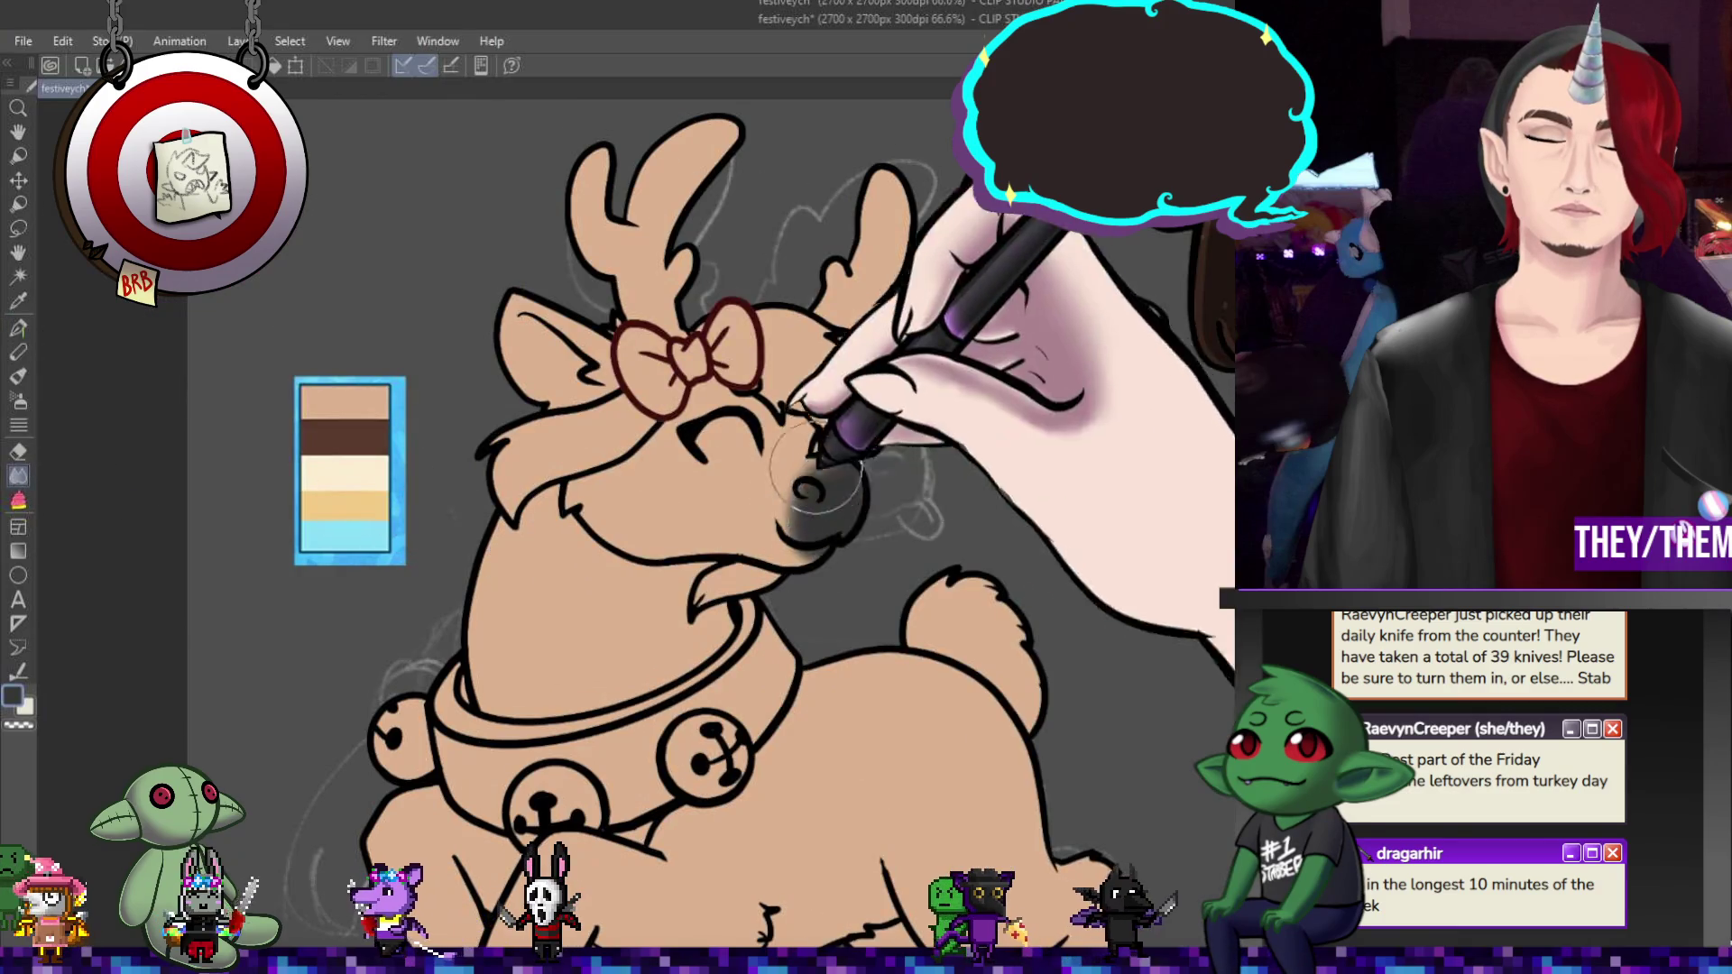
pyautogui.click(18, 327)
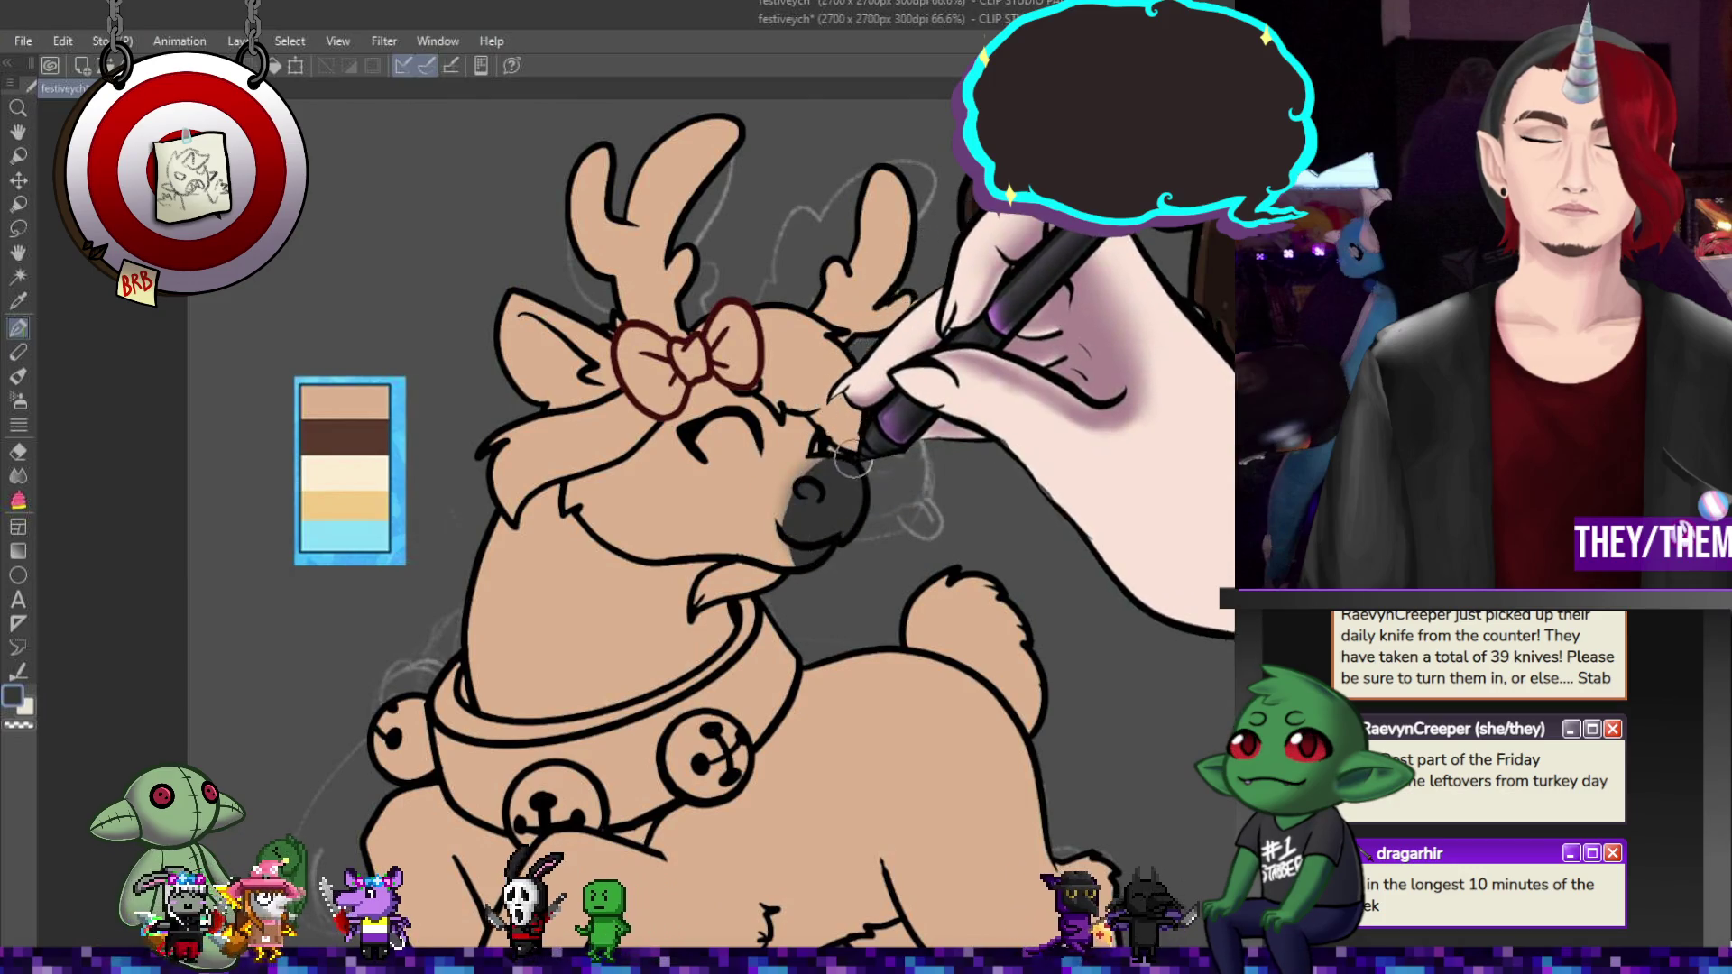
pyautogui.click(18, 475)
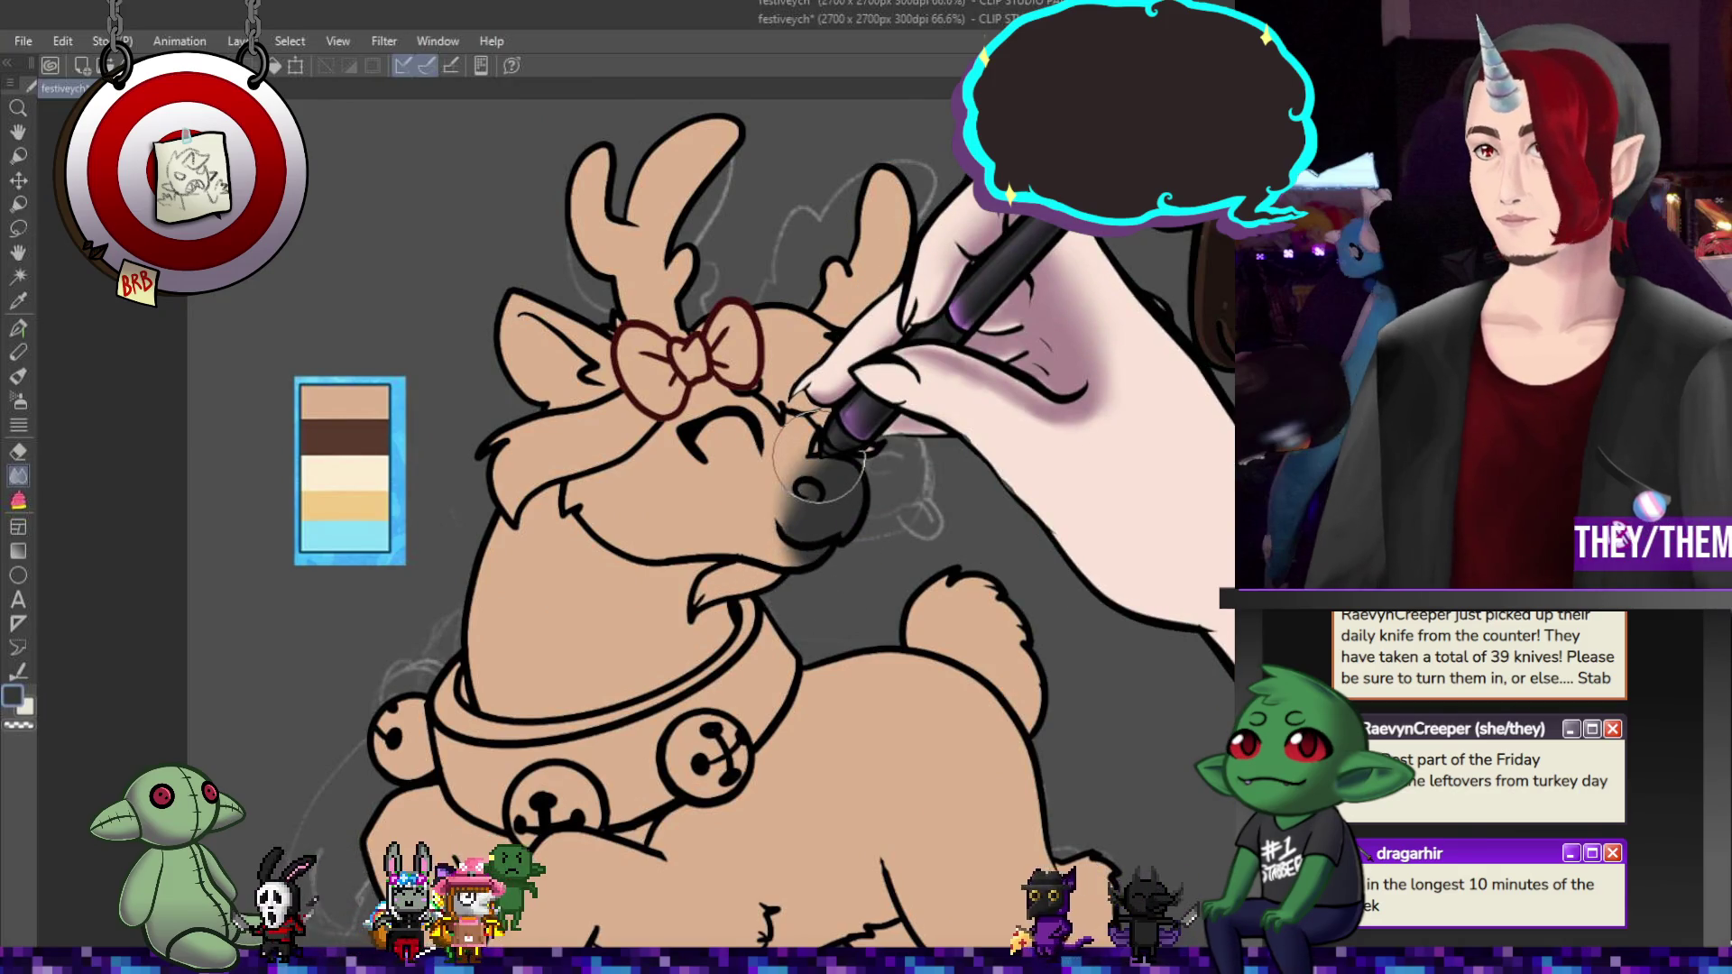
pyautogui.click(19, 328)
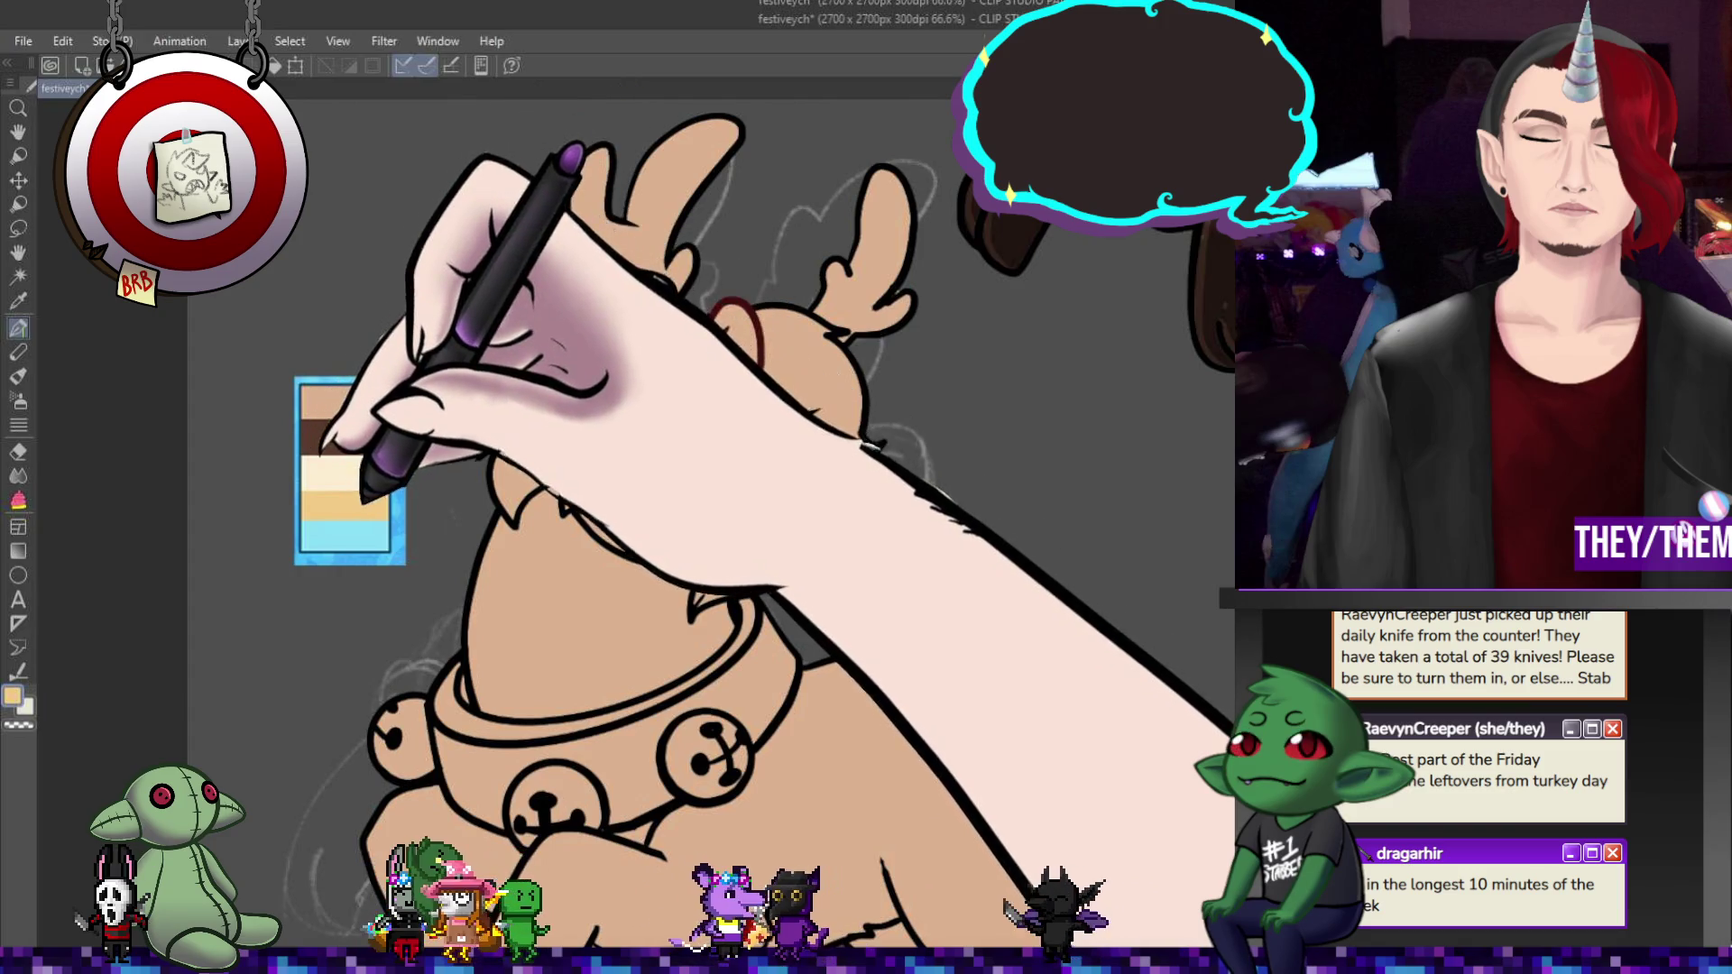
pyautogui.keyDown('alt'); pyautogui.click(776, 320); pyautogui.keyUp('alt')
# - Paint blonde tufts over the forehead, across the brow and on the chin
pyautogui.moveTo(794, 341)
pyautogui.mouseDown()
pyautogui.moveTo(816, 347)
pyautogui.moveTo(803, 370)
pyautogui.moveTo(830, 316)
pyautogui.moveTo(811, 325)
pyautogui.moveTo(816, 379)
pyautogui.moveTo(777, 397)
pyautogui.mouseUp()
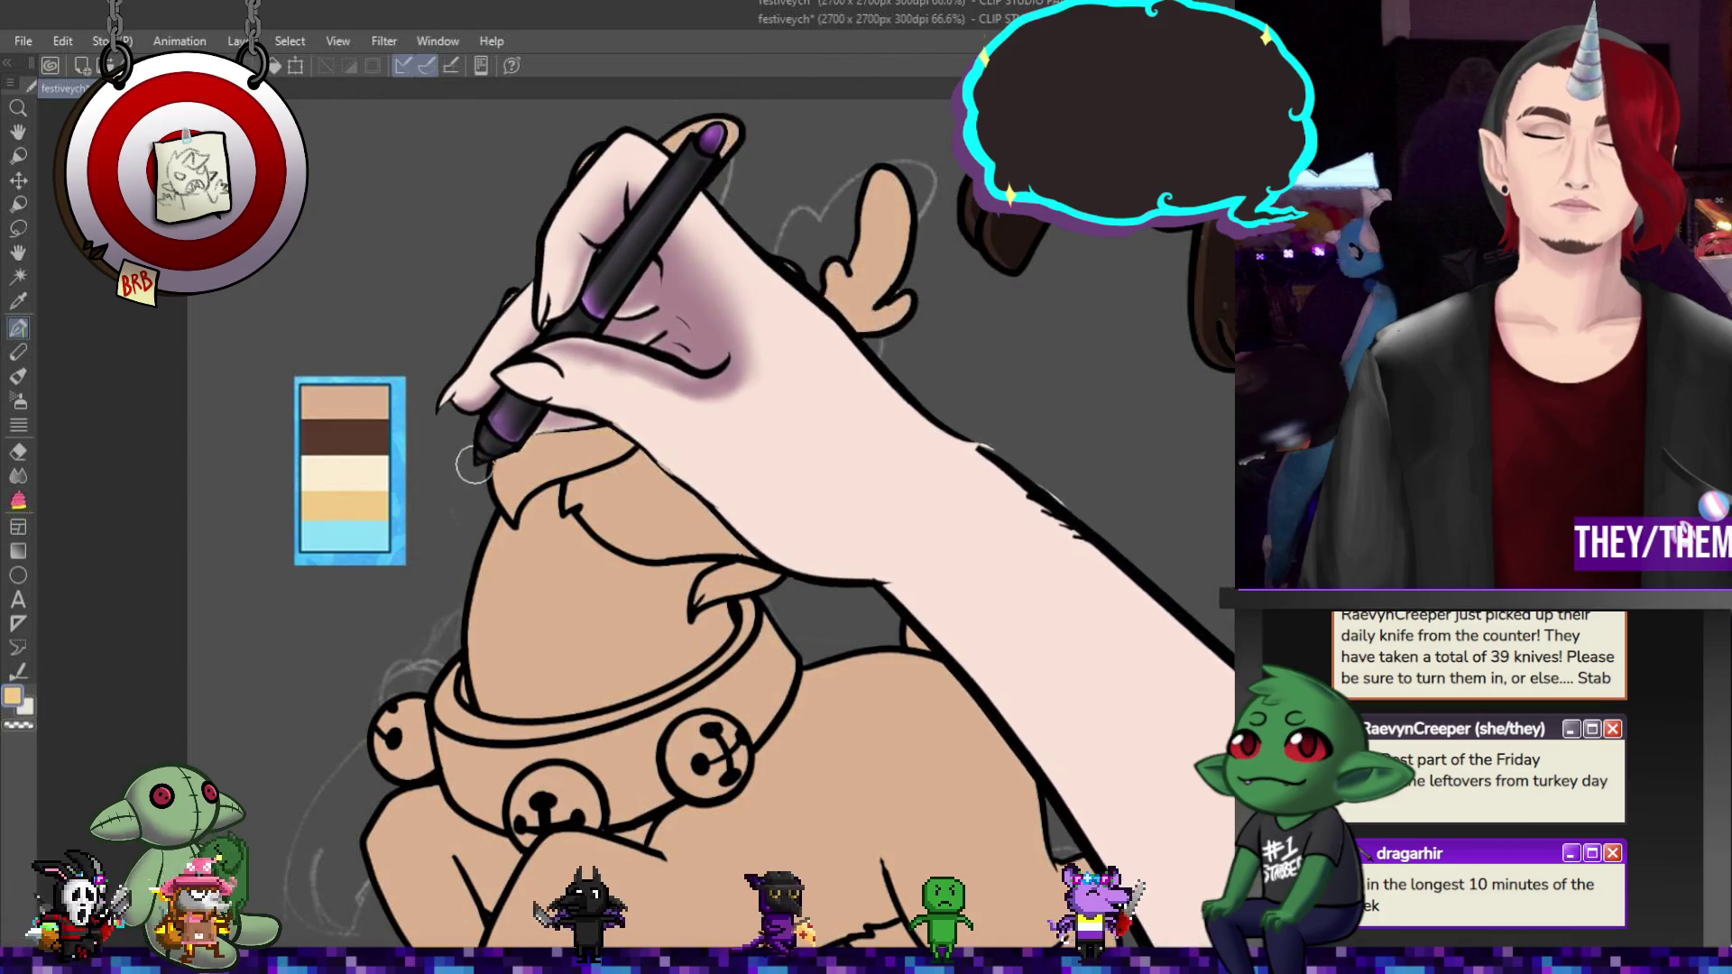
pyautogui.moveTo(506, 516)
pyautogui.mouseDown()
pyautogui.moveTo(605, 379)
pyautogui.moveTo(614, 456)
pyautogui.mouseUp()
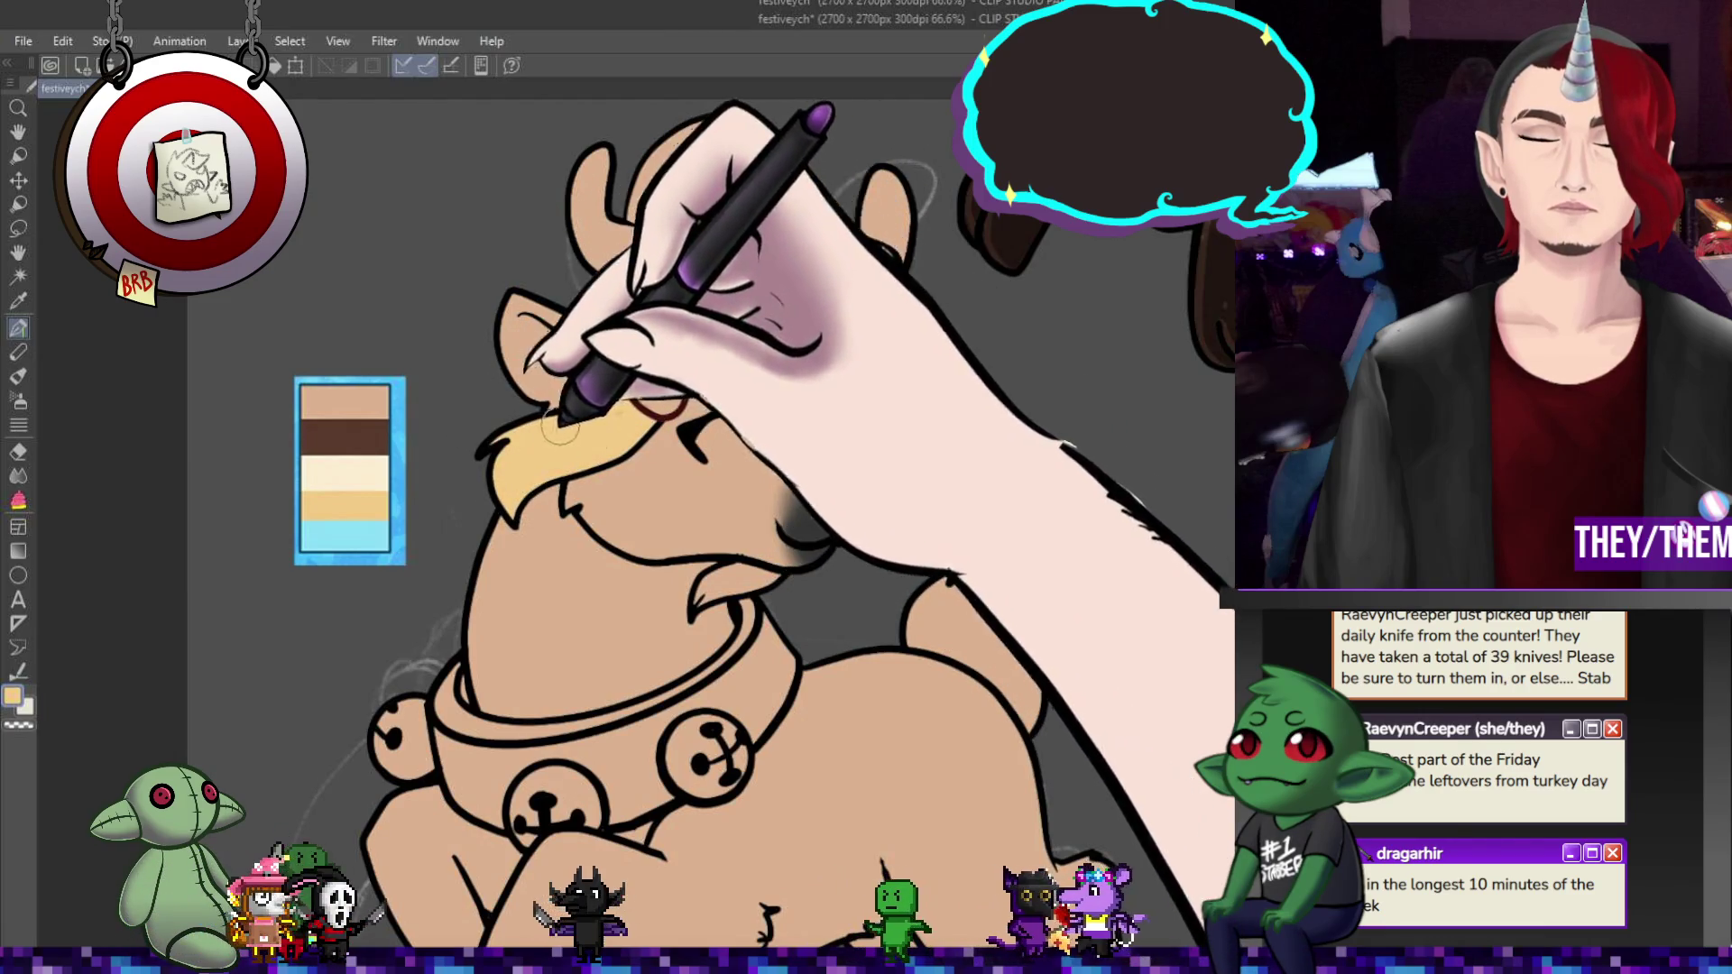
pyautogui.moveTo(767, 570)
pyautogui.mouseDown()
pyautogui.moveTo(732, 565)
pyautogui.moveTo(815, 557)
pyautogui.mouseUp()
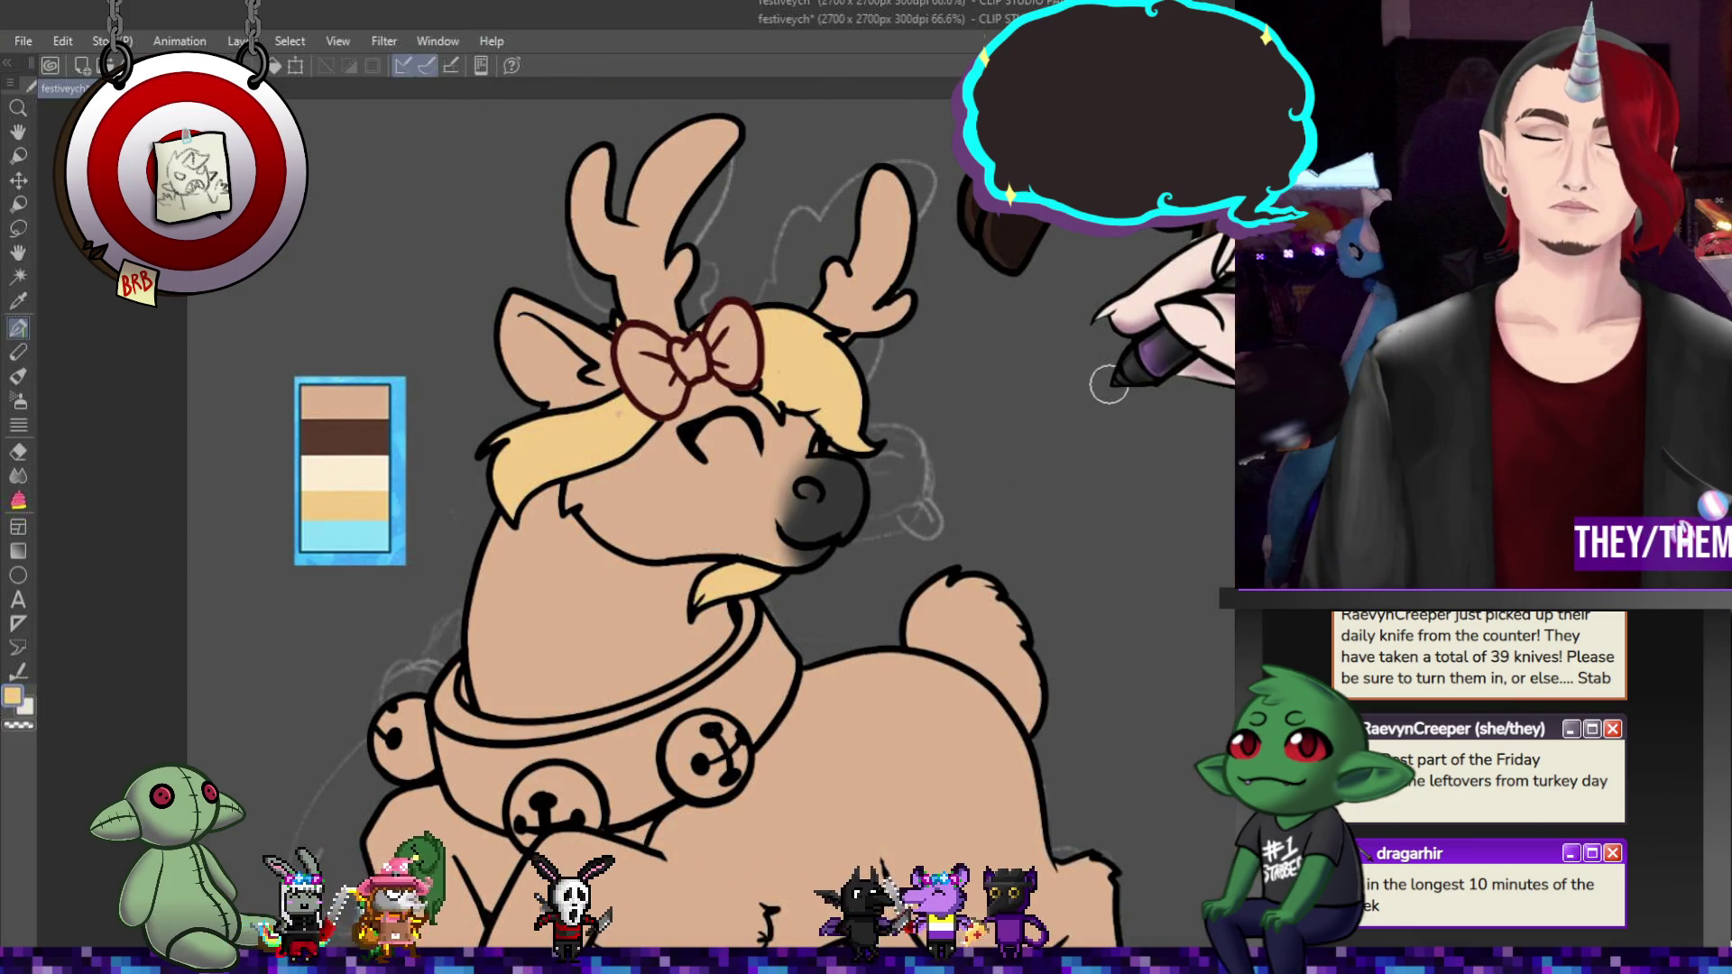
pyautogui.click(345, 437)
# - Paint the left antler with its prong tip, the antler base and the right antler dark brown
pyautogui.moveTo(622, 169)
pyautogui.mouseDown()
pyautogui.moveTo(686, 136)
pyautogui.moveTo(699, 171)
pyautogui.moveTo(713, 126)
pyautogui.mouseUp()
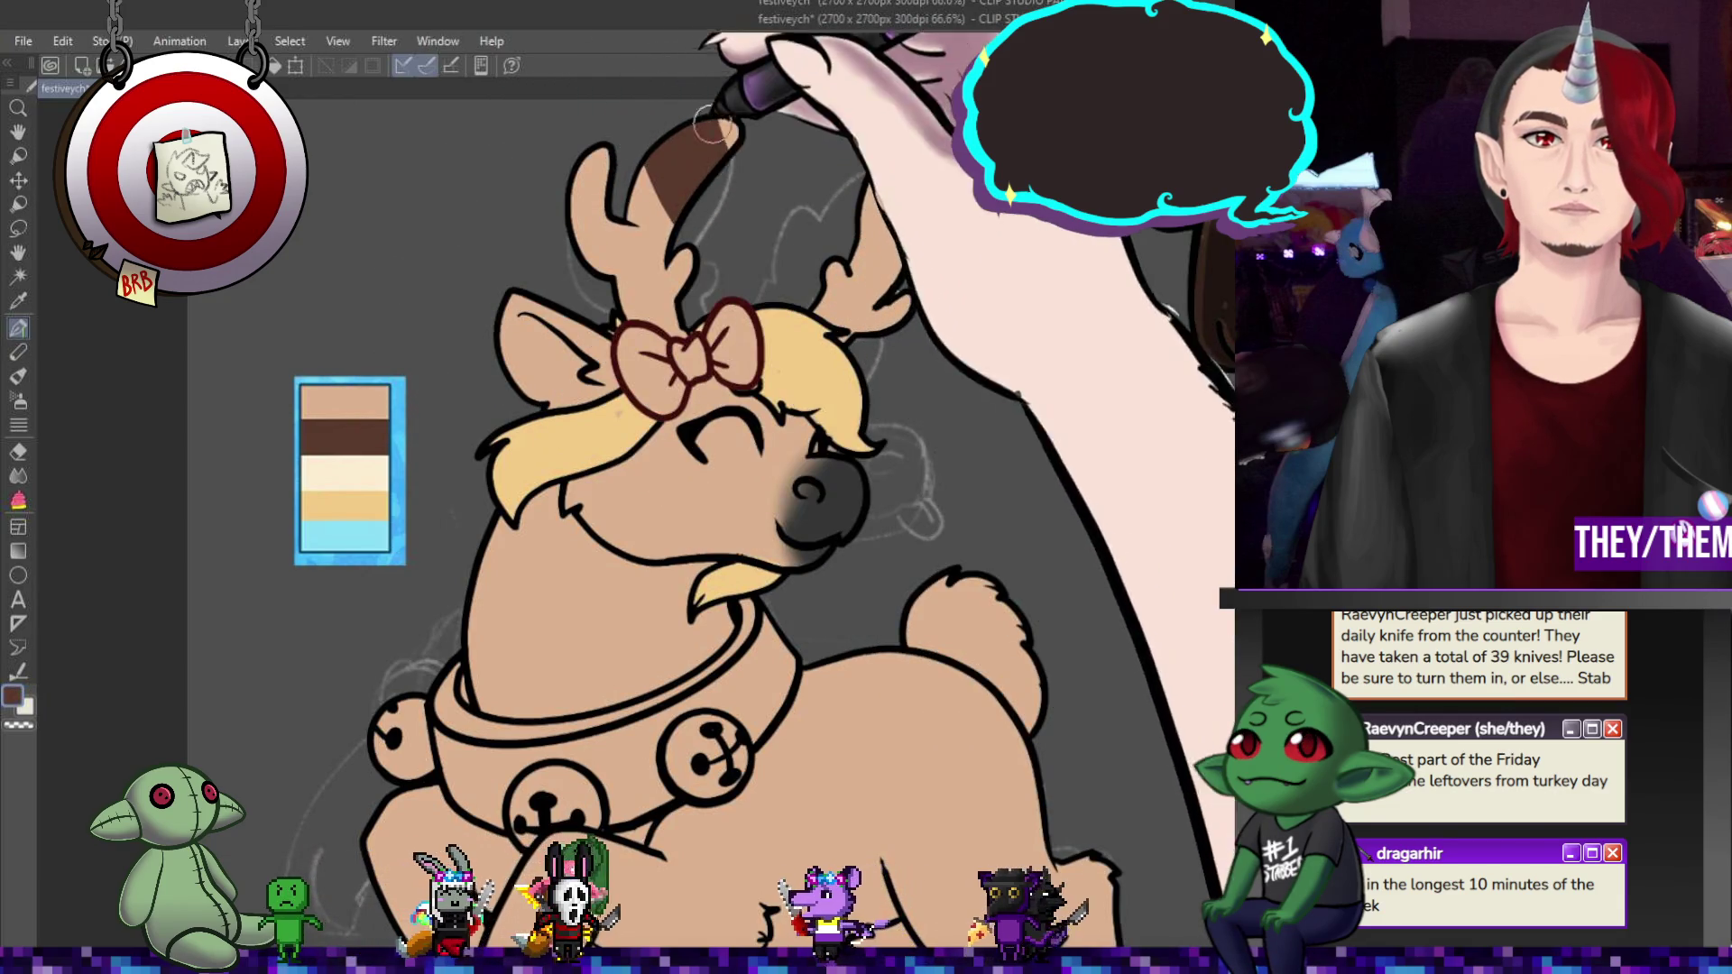
pyautogui.moveTo(619, 154)
pyautogui.mouseDown()
pyautogui.moveTo(580, 193)
pyautogui.moveTo(613, 194)
pyautogui.moveTo(731, 112)
pyautogui.moveTo(677, 185)
pyautogui.mouseUp()
pyautogui.moveTo(623, 307)
pyautogui.mouseDown()
pyautogui.moveTo(771, 271)
pyautogui.moveTo(789, 176)
pyautogui.moveTo(811, 285)
pyautogui.moveTo(794, 288)
pyautogui.moveTo(857, 341)
pyautogui.moveTo(884, 334)
pyautogui.mouseUp()
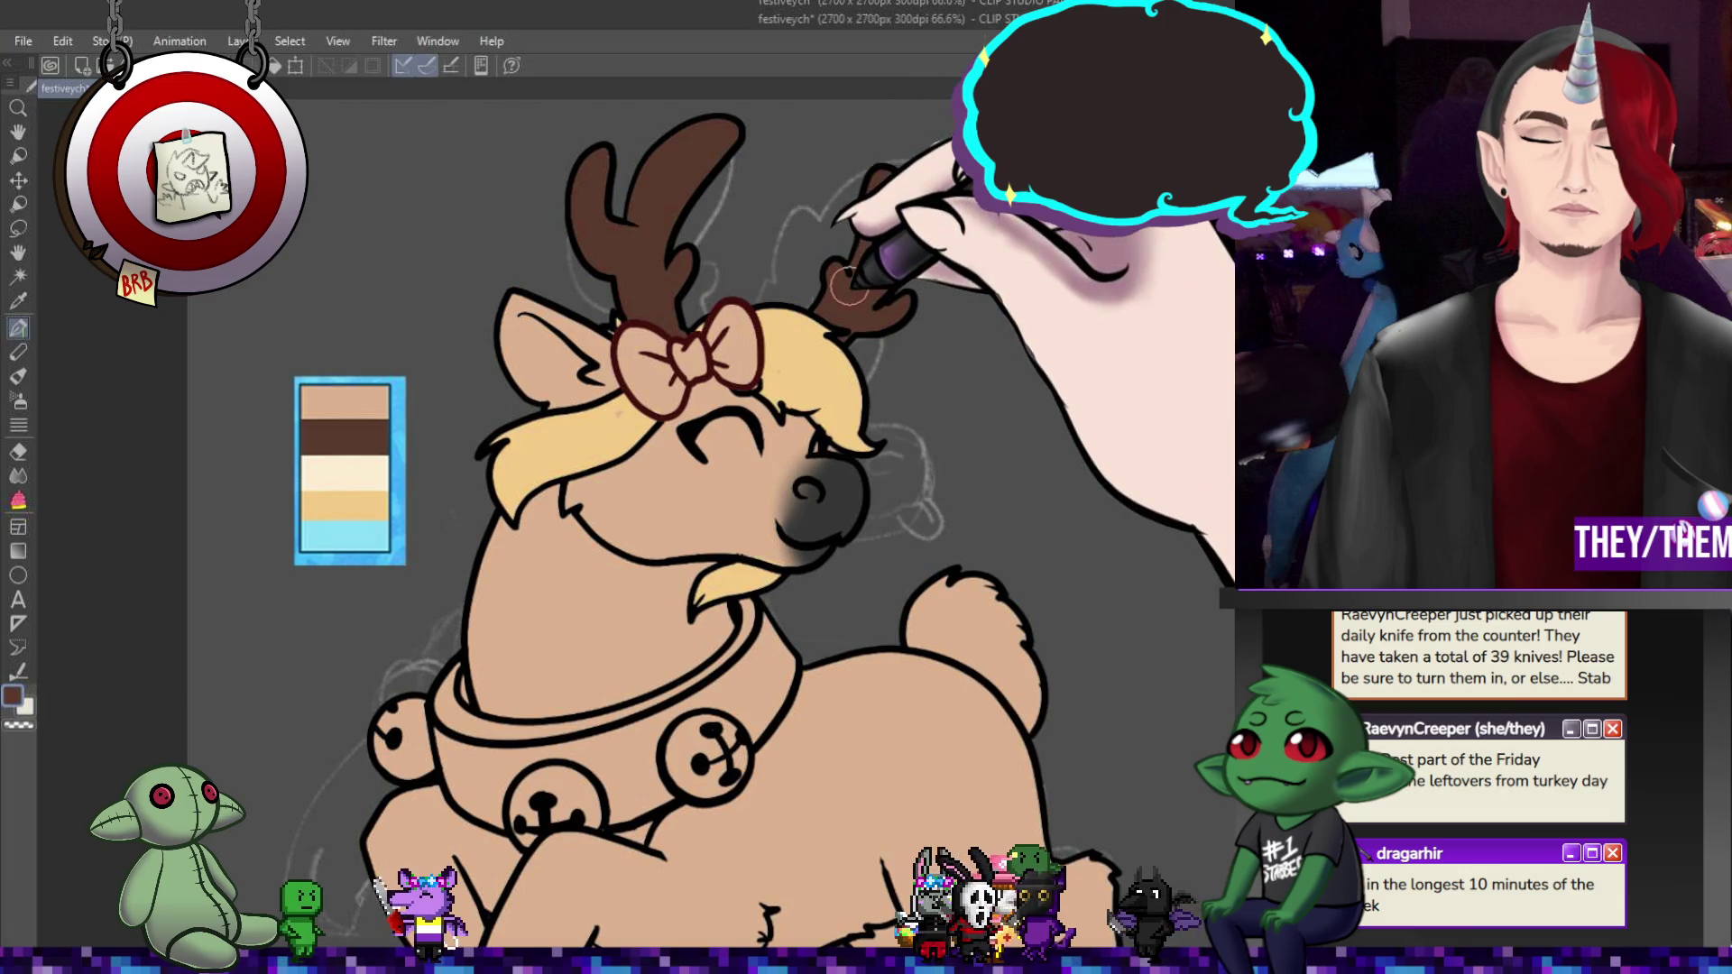
pyautogui.moveTo(848, 285); pyautogui.dragTo(894, 287)
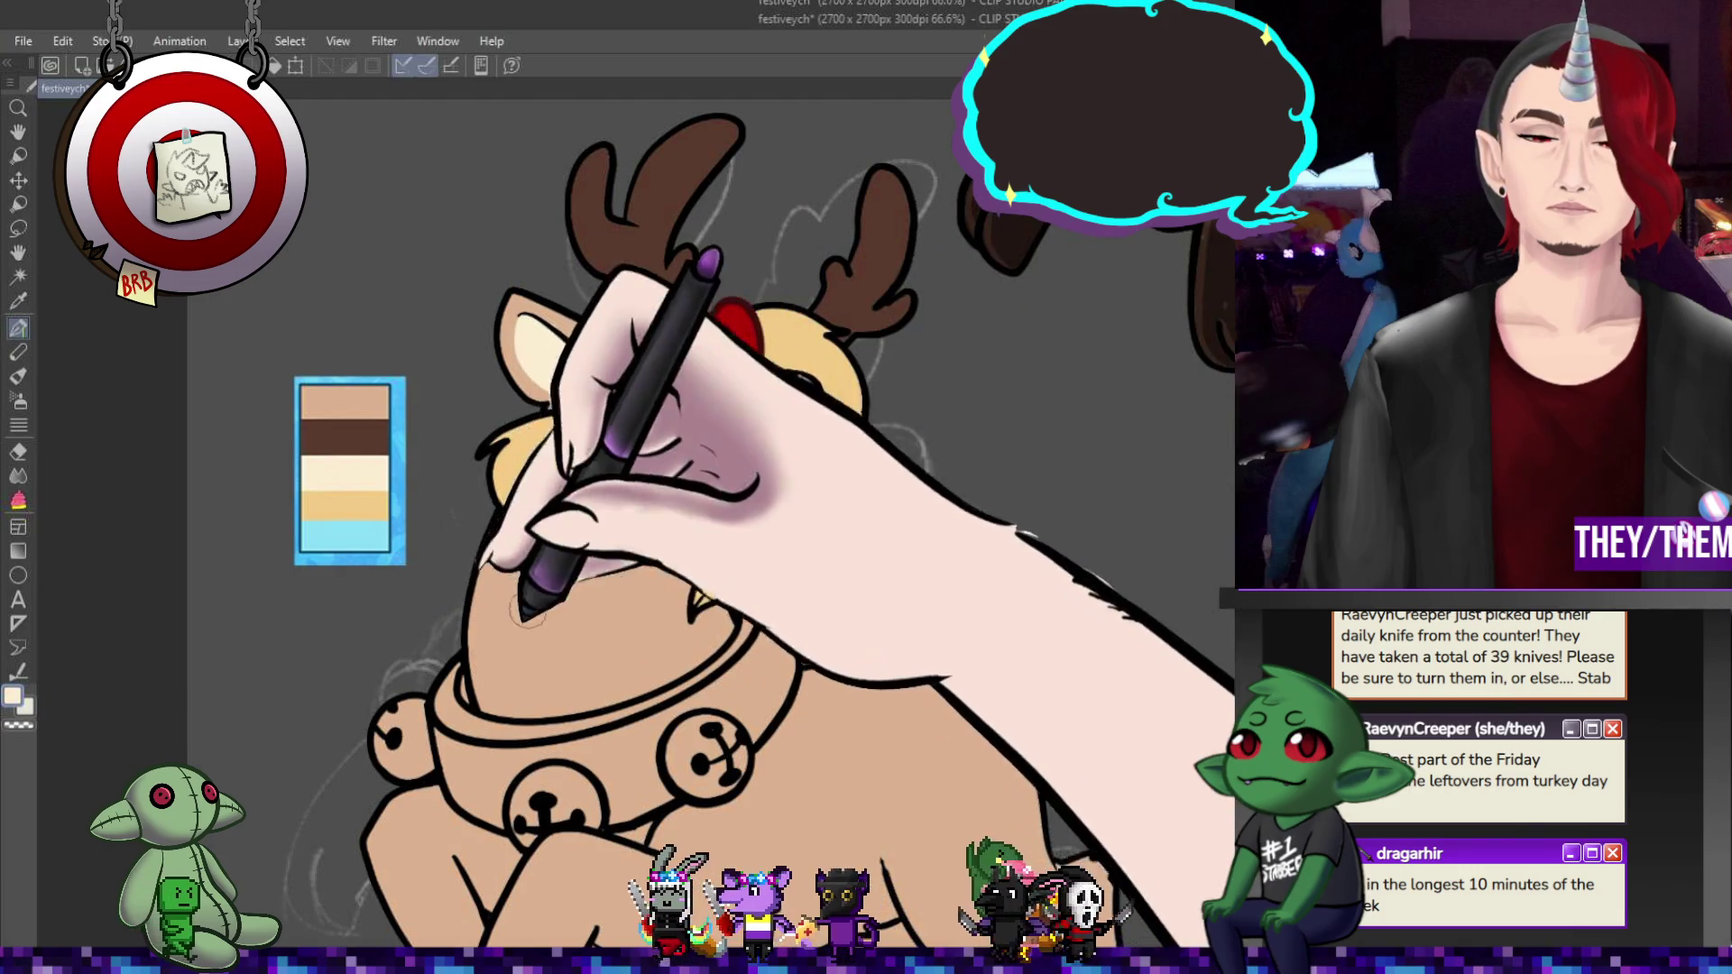
# - Paint the cream chest patch and extend it down over the lower chest
pyautogui.moveTo(573, 554); pyautogui.dragTo(491, 703)
pyautogui.moveTo(684, 578); pyautogui.dragTo(672, 672)
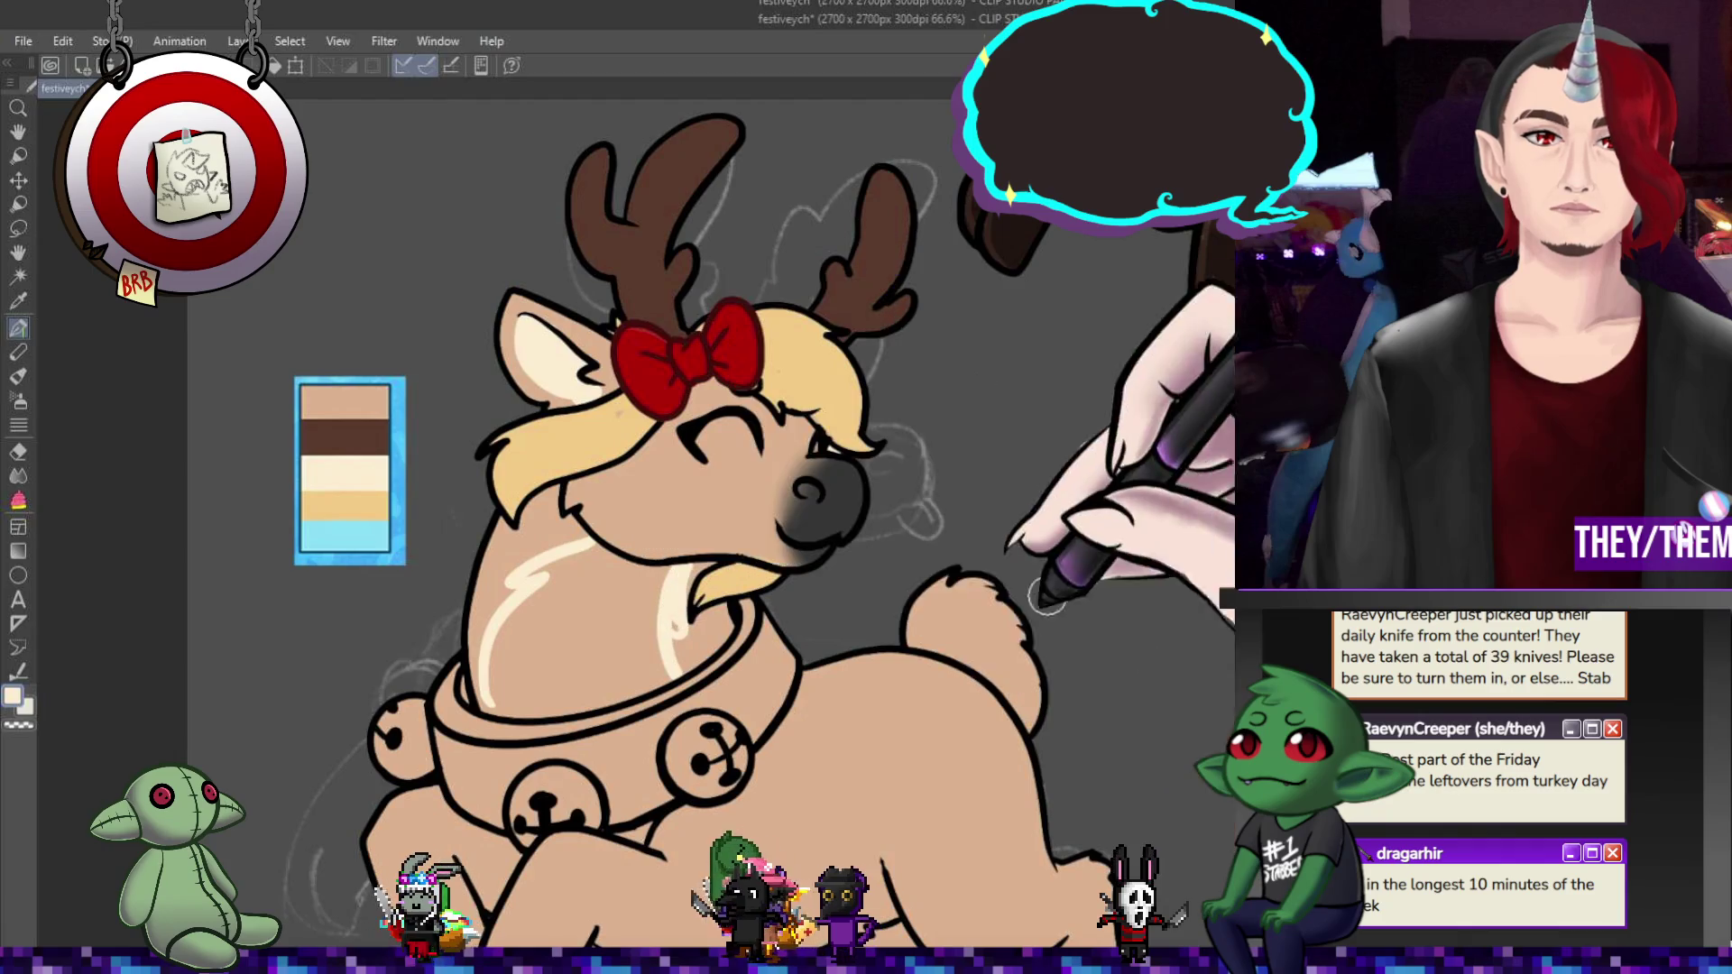
pyautogui.moveTo(799, 861); pyautogui.dragTo(777, 900)
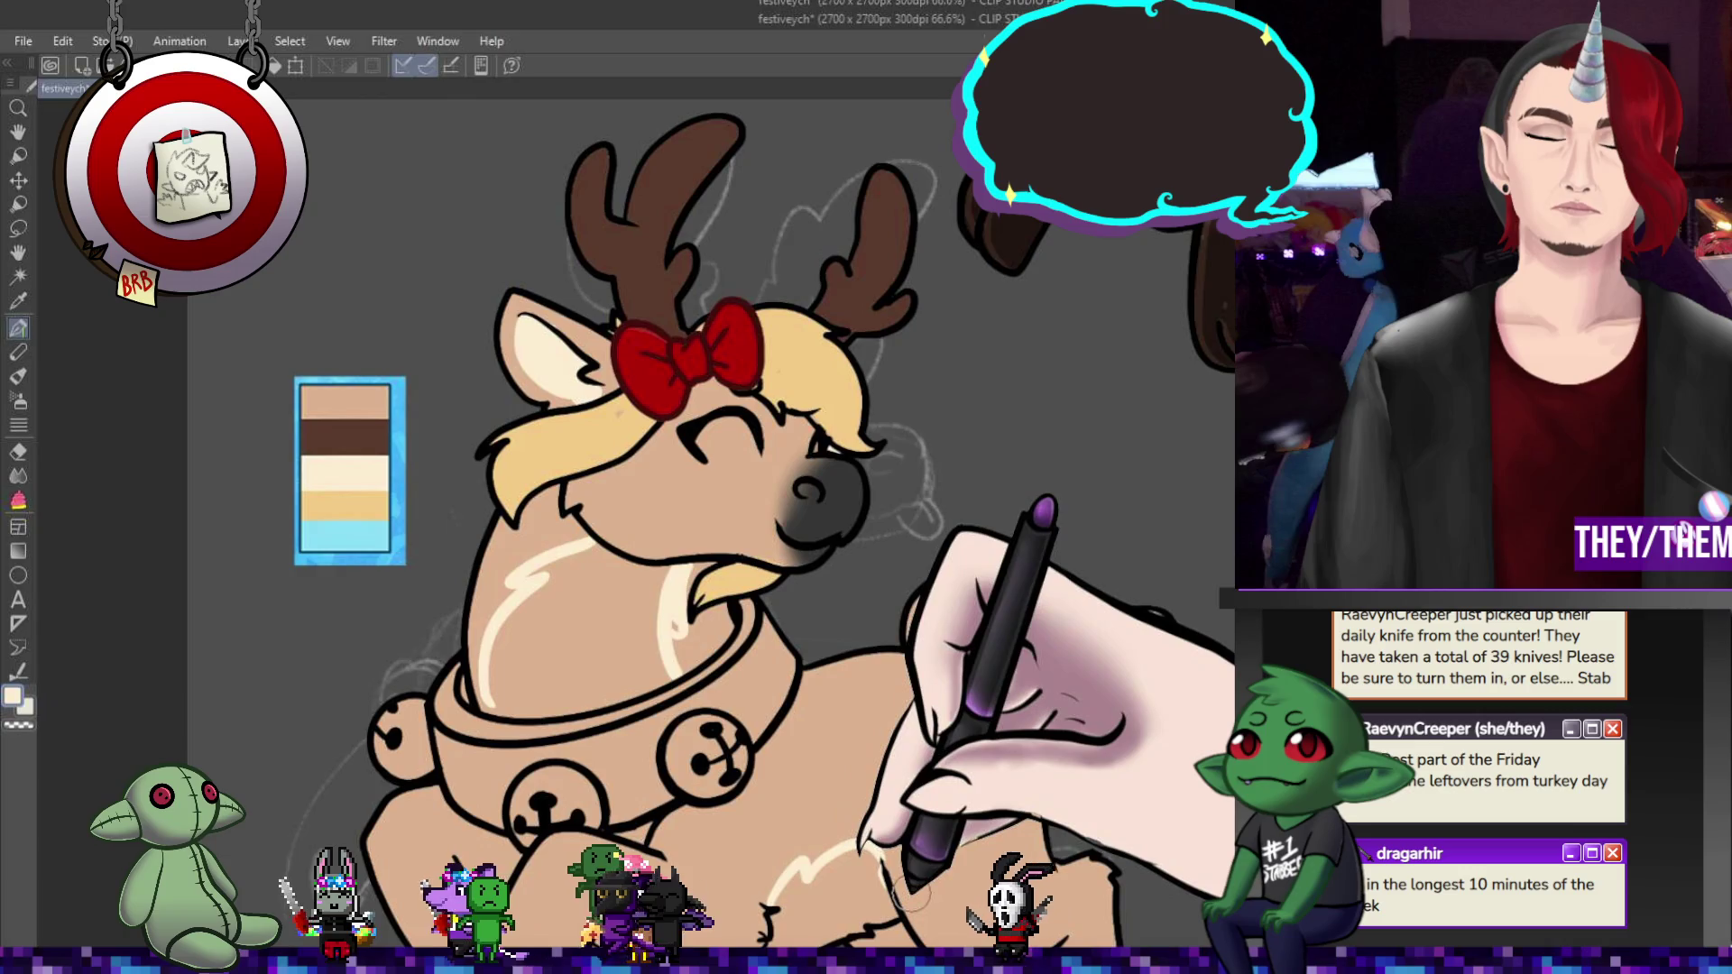
pyautogui.scroll(-1, 686, 505)
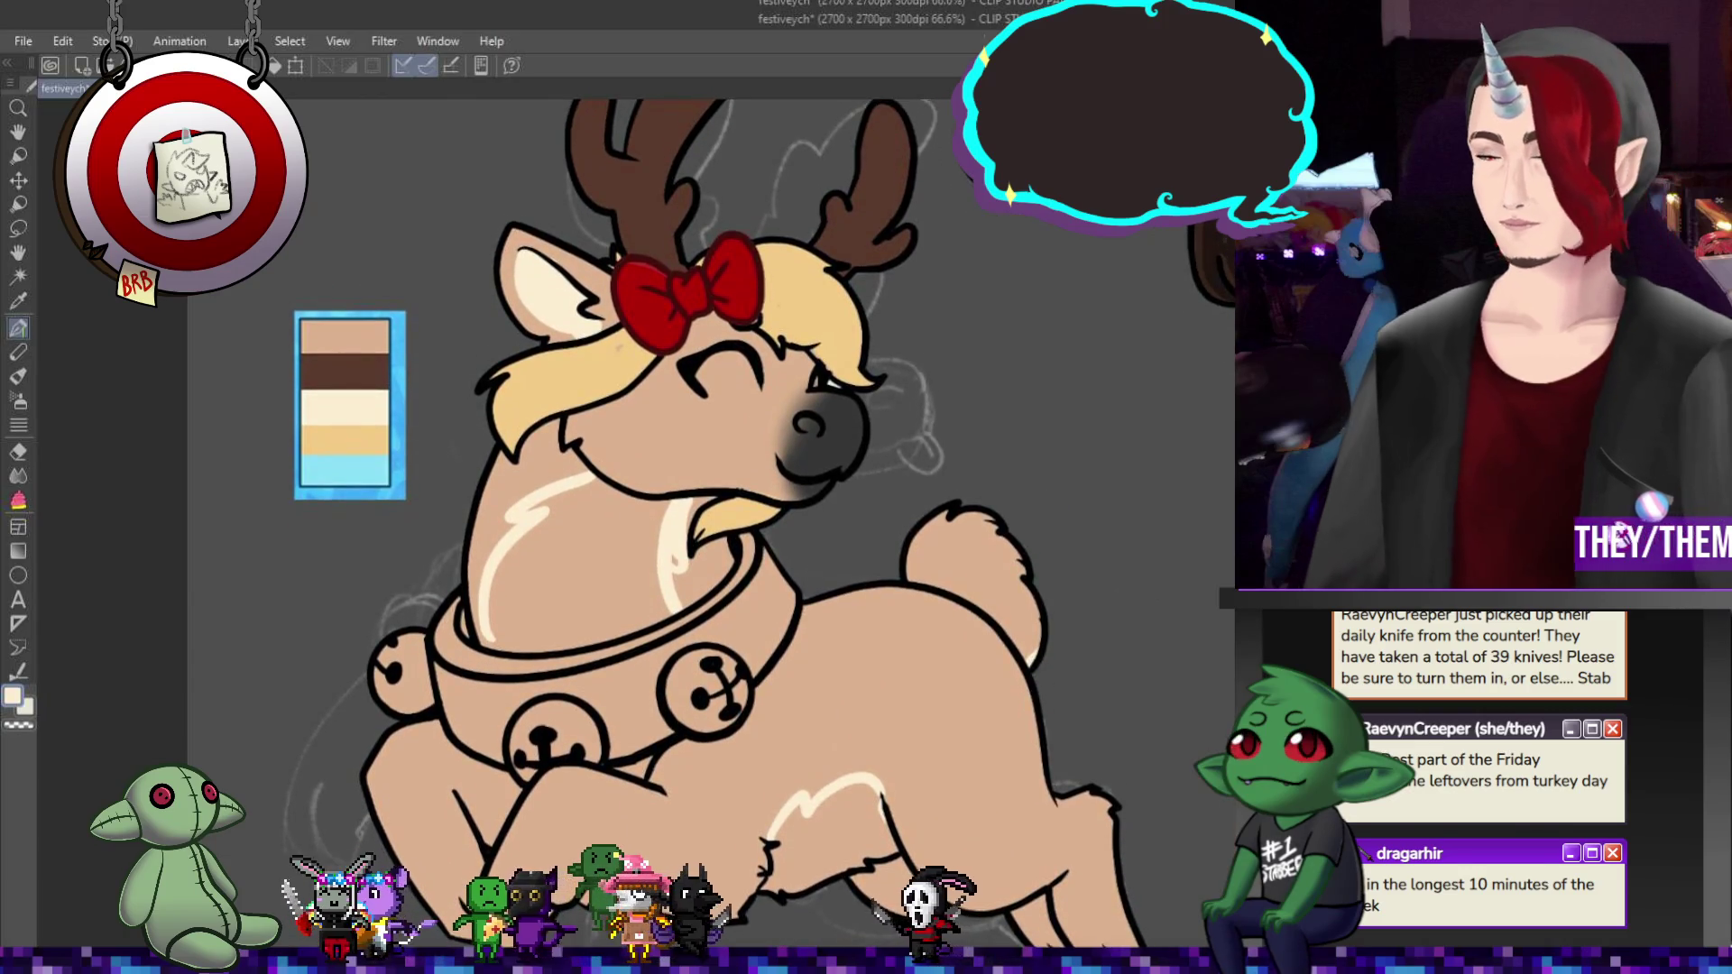
pyautogui.moveTo(771, 881); pyautogui.dragTo(795, 806)
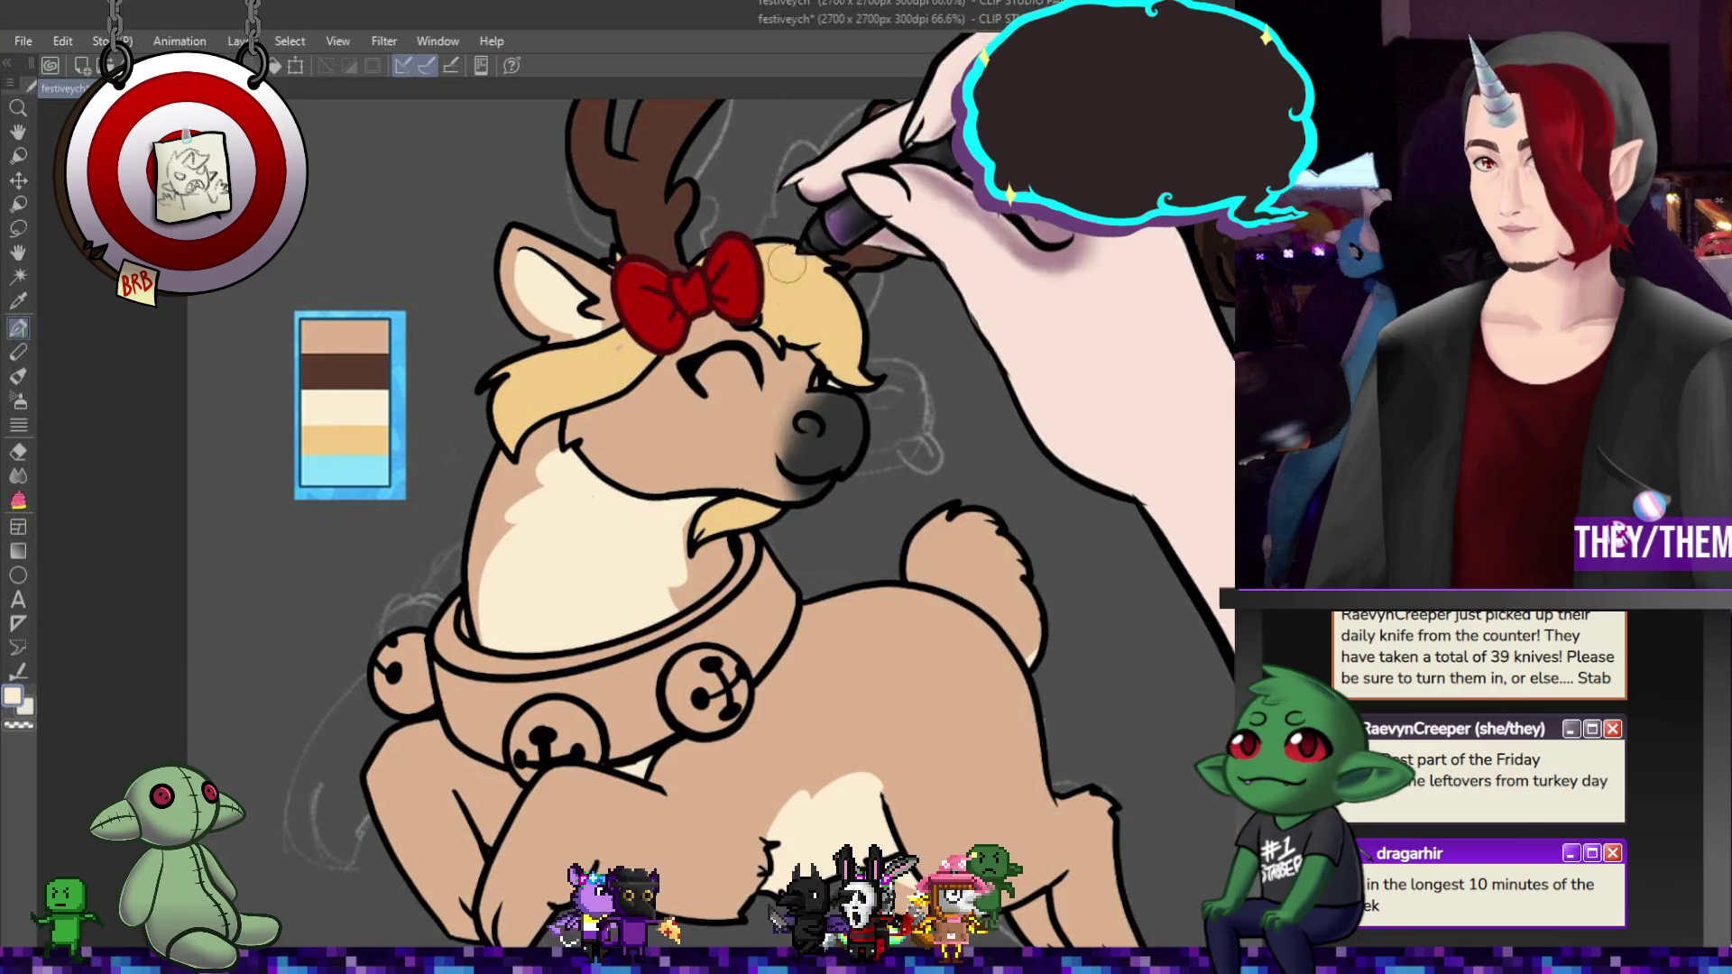
# - Paint a dark brown mask across the reindeer's closed eyes, reaching up to the bow
pyautogui.keyDown('alt'); pyautogui.click(345, 370); pyautogui.keyUp('alt')
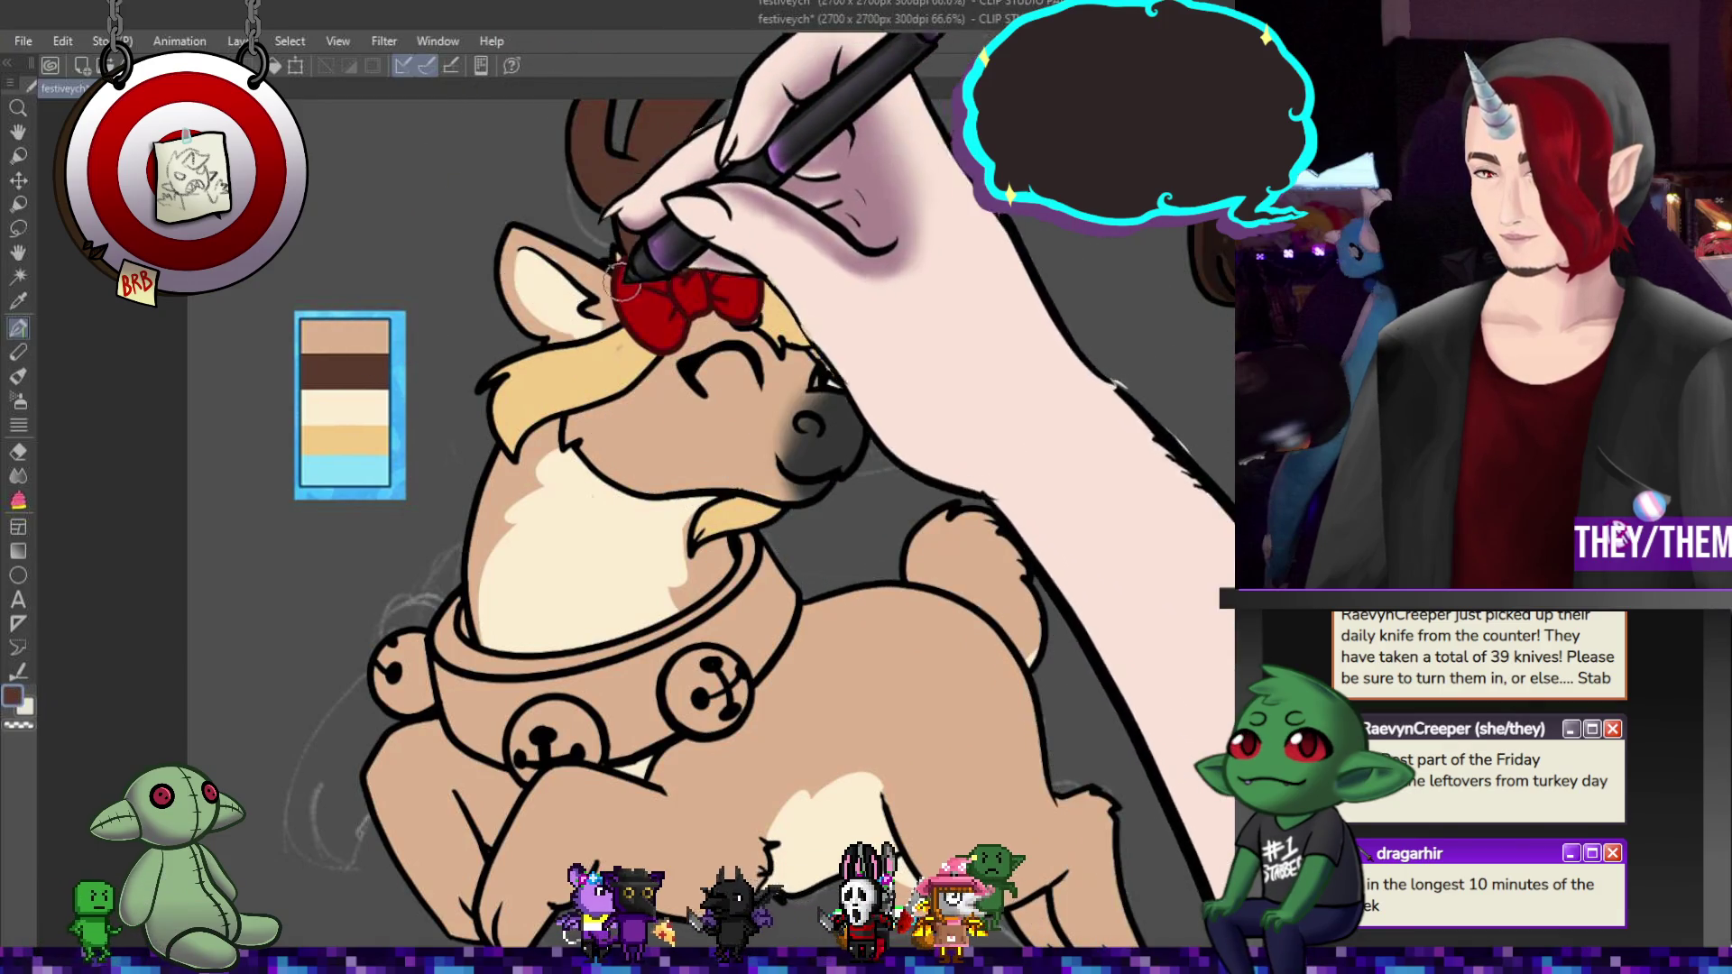
pyautogui.moveTo(645, 382); pyautogui.dragTo(756, 389)
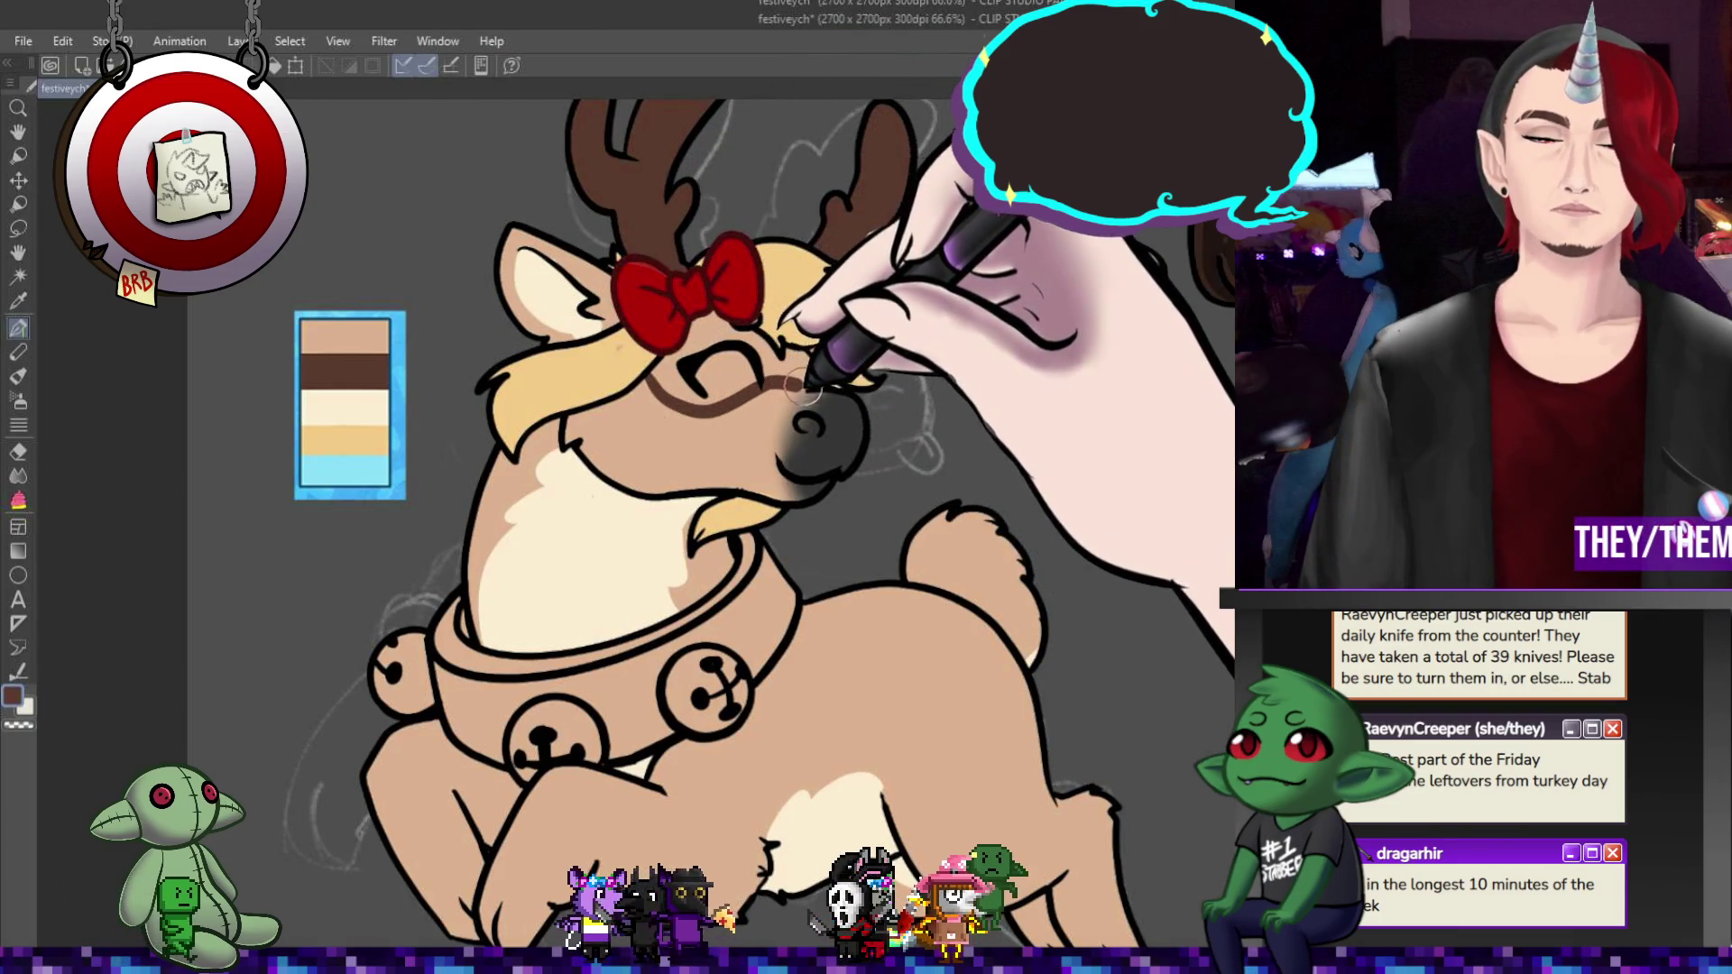
pyautogui.moveTo(704, 339)
pyautogui.mouseDown()
pyautogui.moveTo(708, 367)
pyautogui.moveTo(736, 348)
pyautogui.moveTo(773, 387)
pyautogui.moveTo(748, 377)
pyautogui.mouseUp()
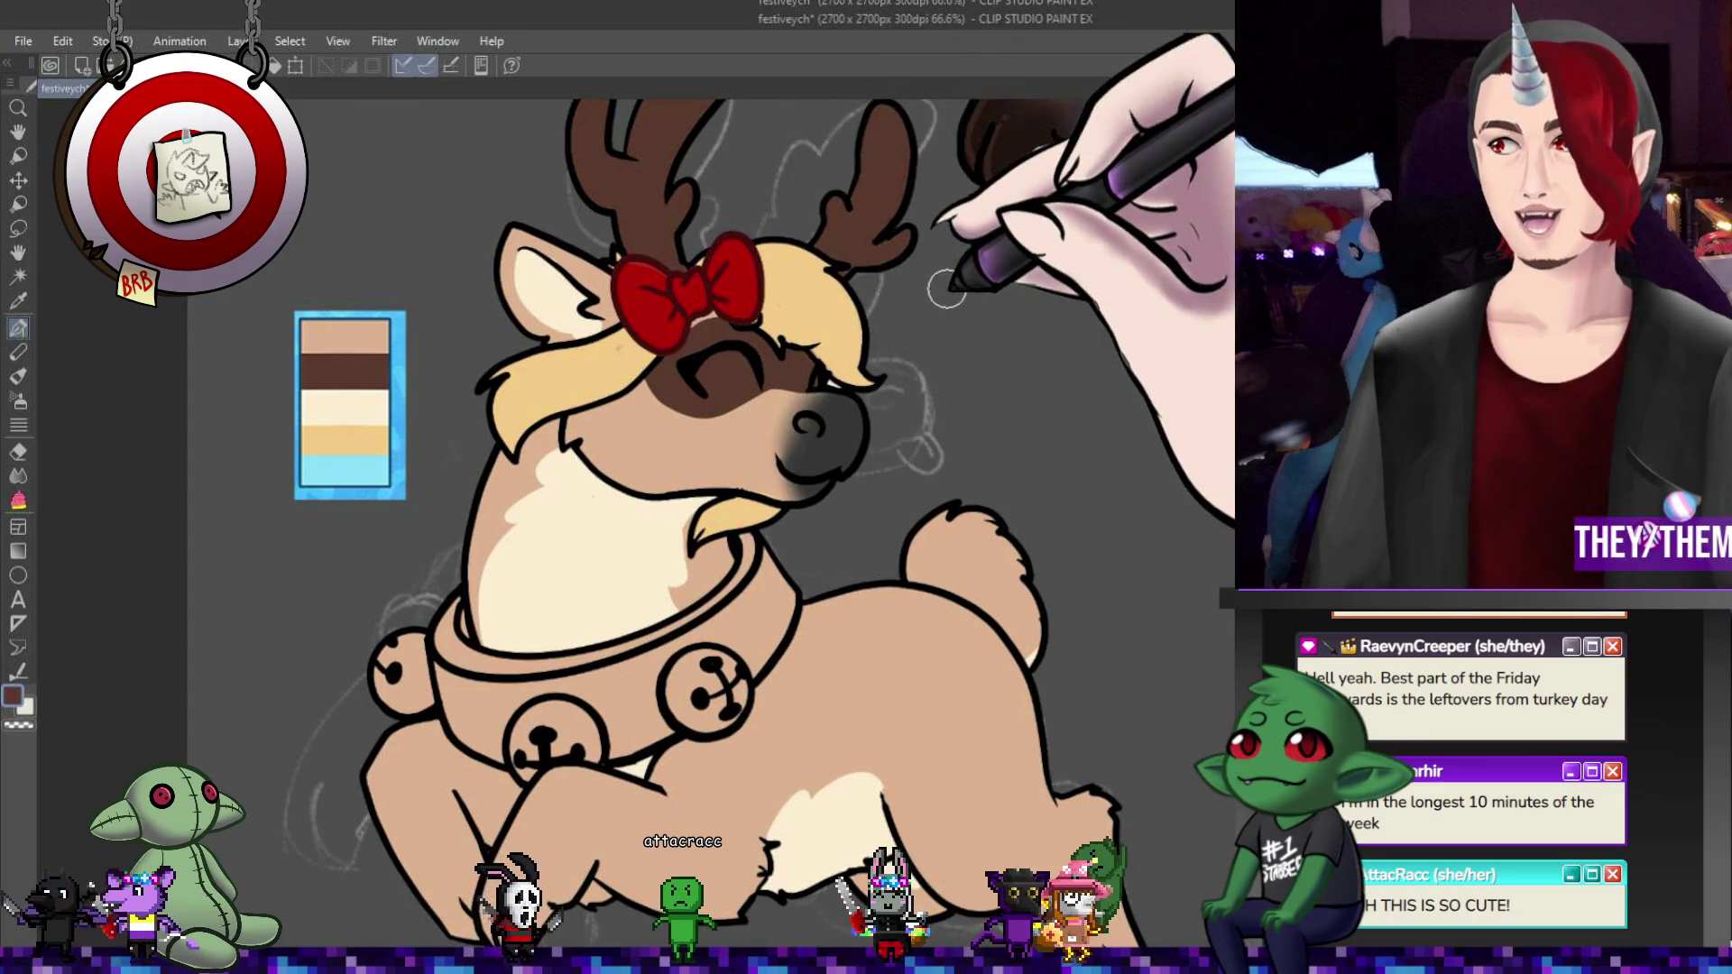
pyautogui.scroll(-6, 927, 372)
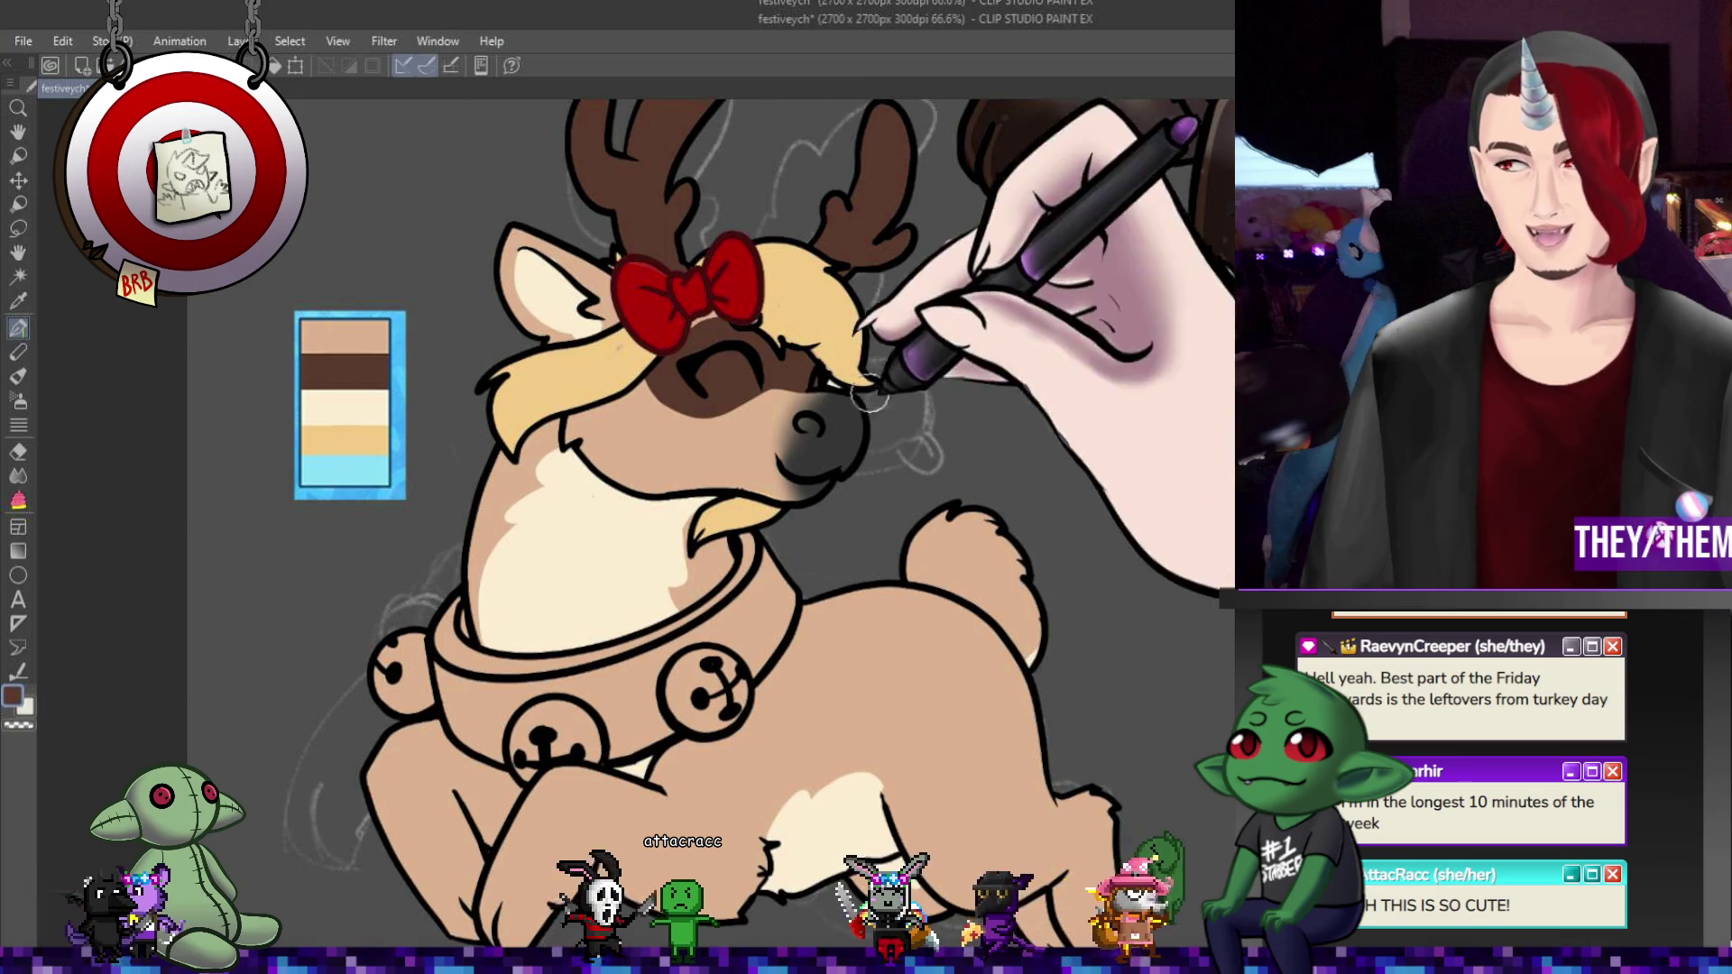
pyautogui.scroll(3, 969, 286)
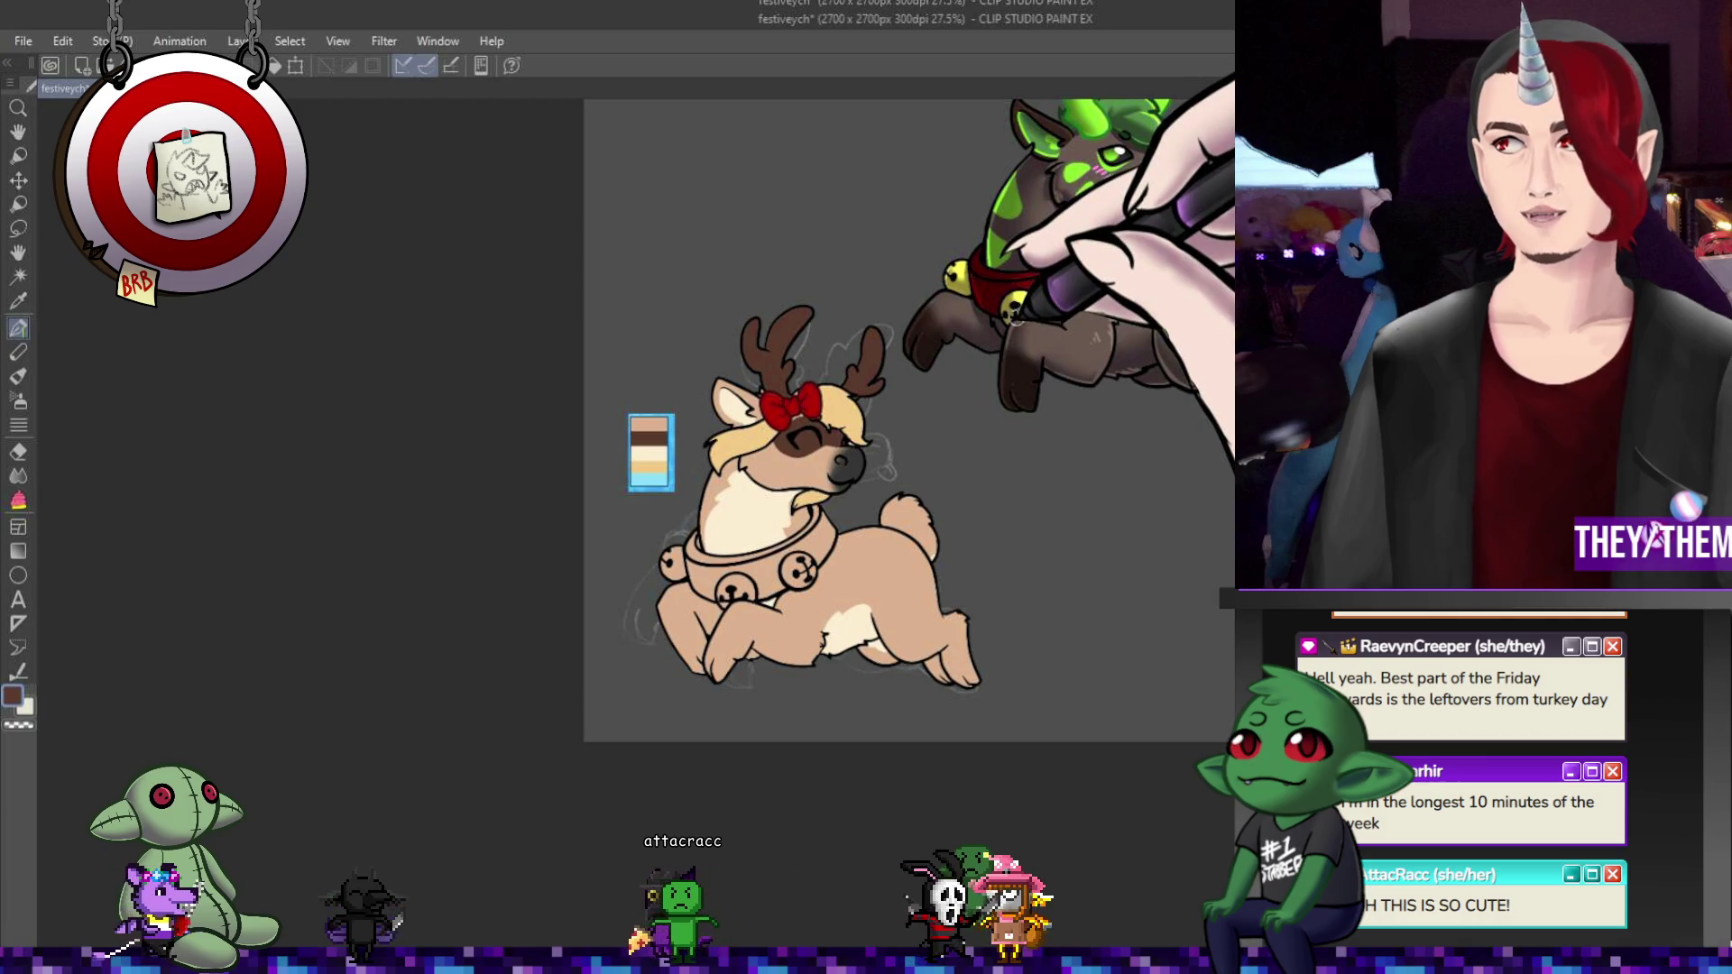
pyautogui.scroll(3, 804, 523)
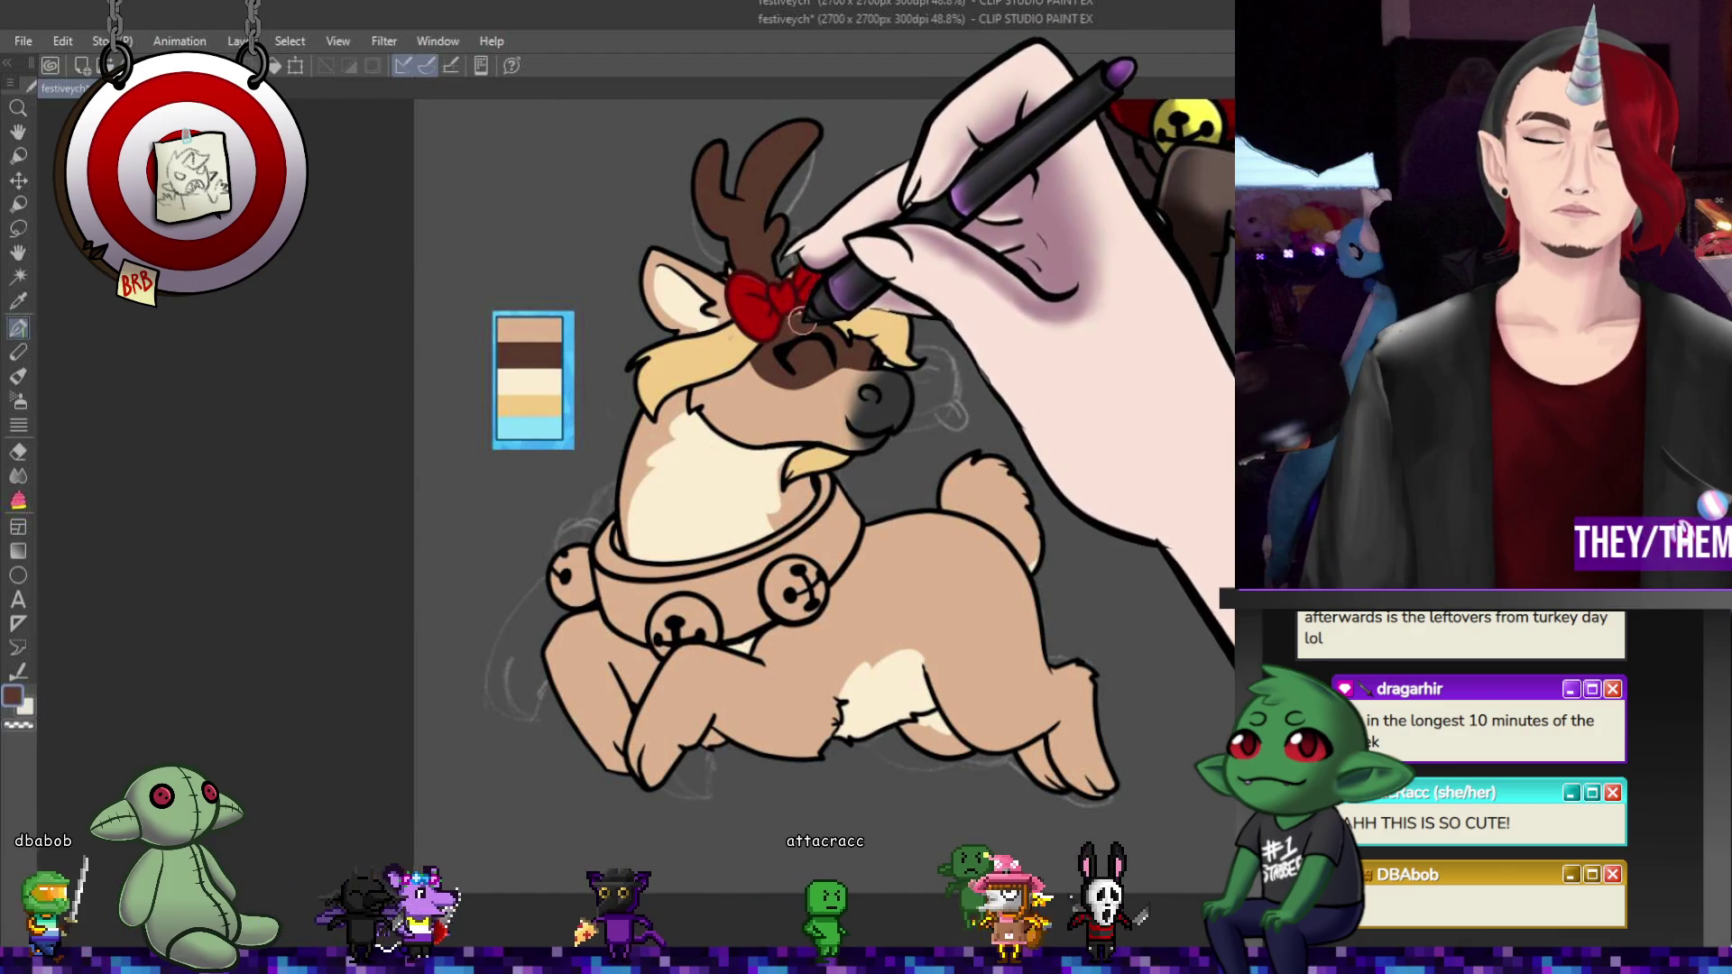
pyautogui.hotkey('ctrl', 'z')
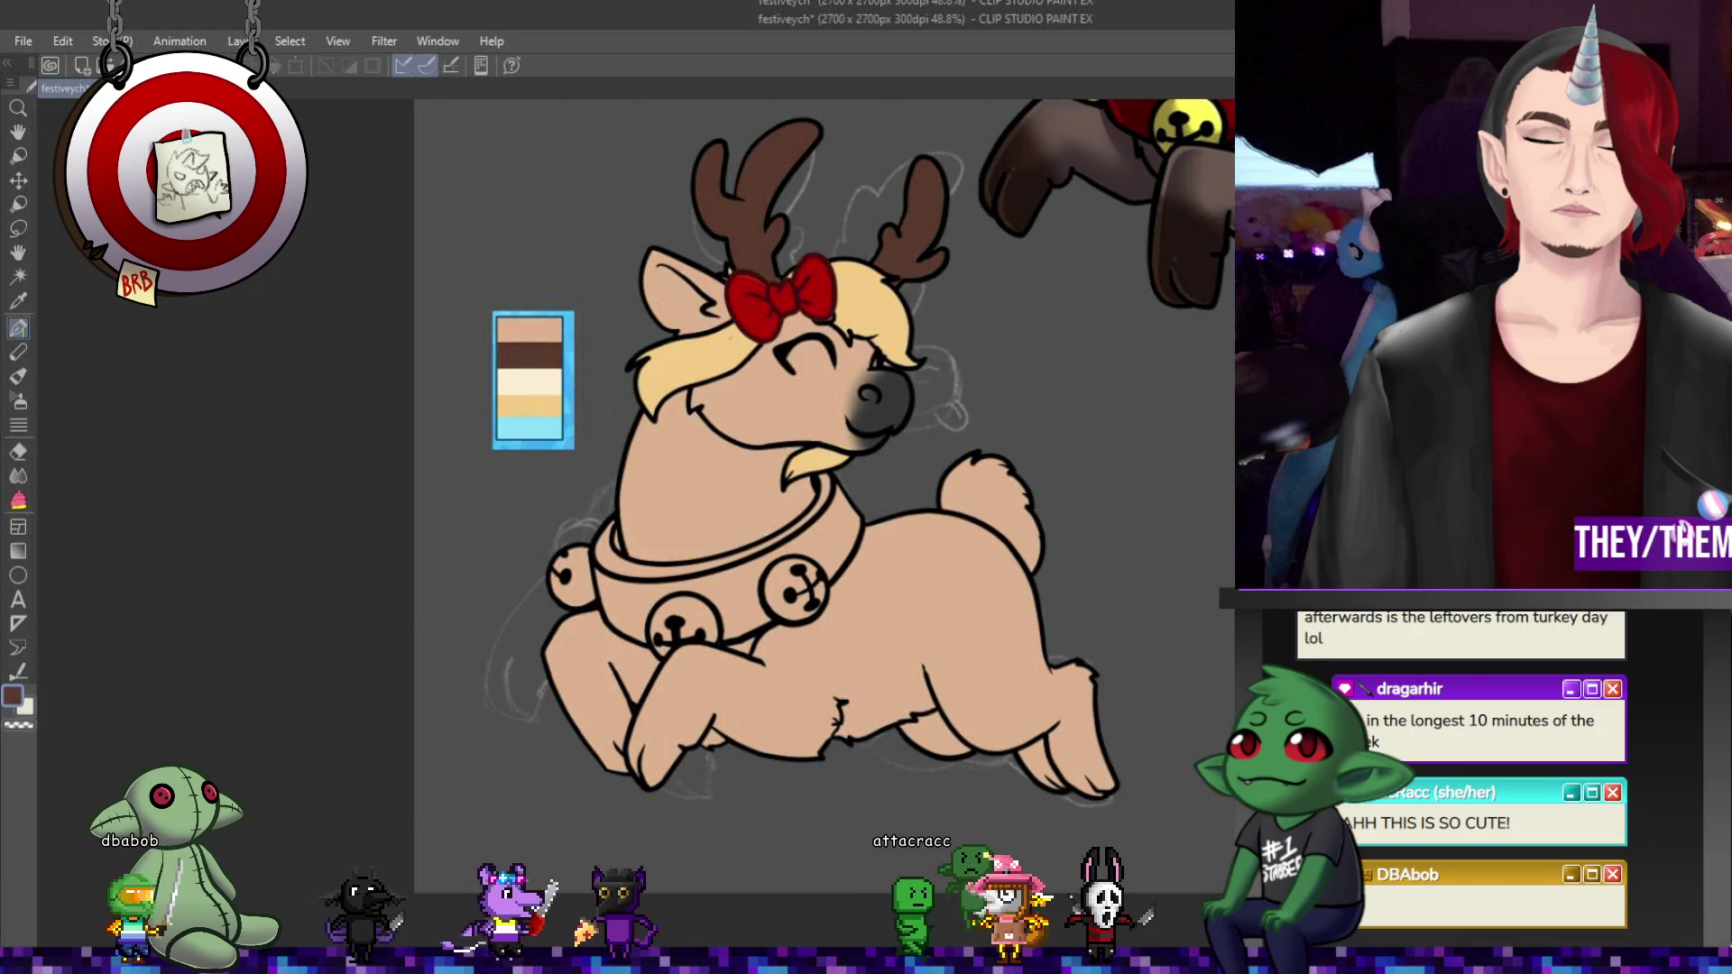
pyautogui.hotkey('ctrl', 'y')
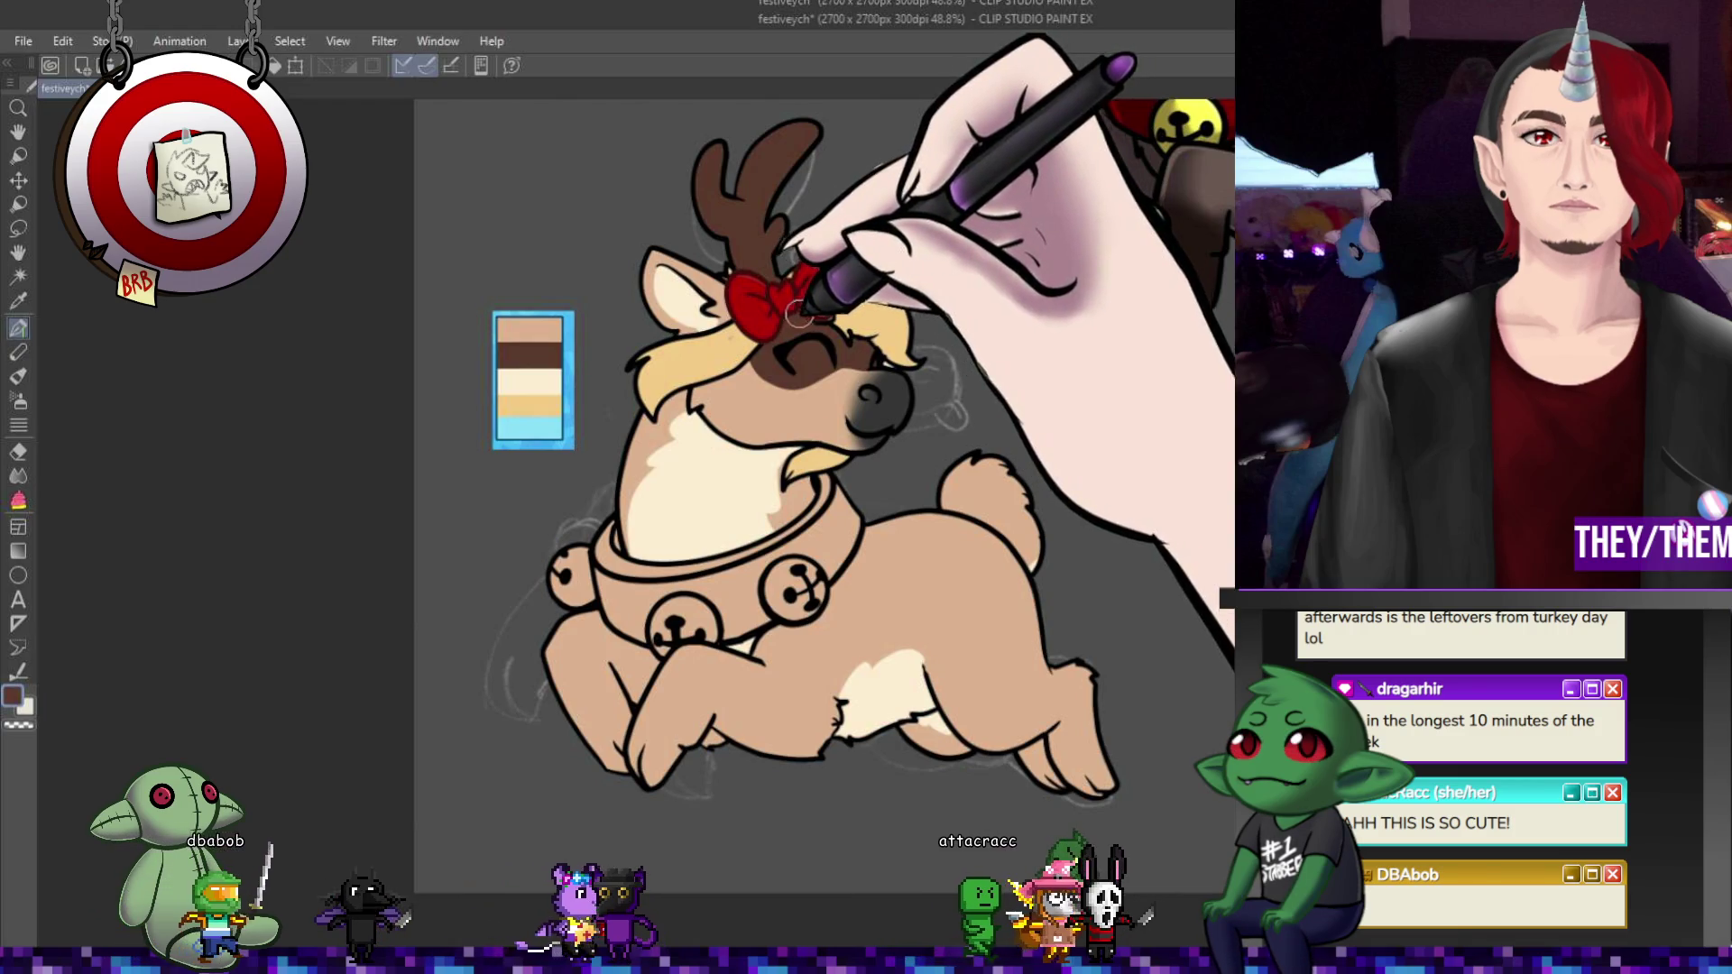
pyautogui.scroll(-4, 812, 351)
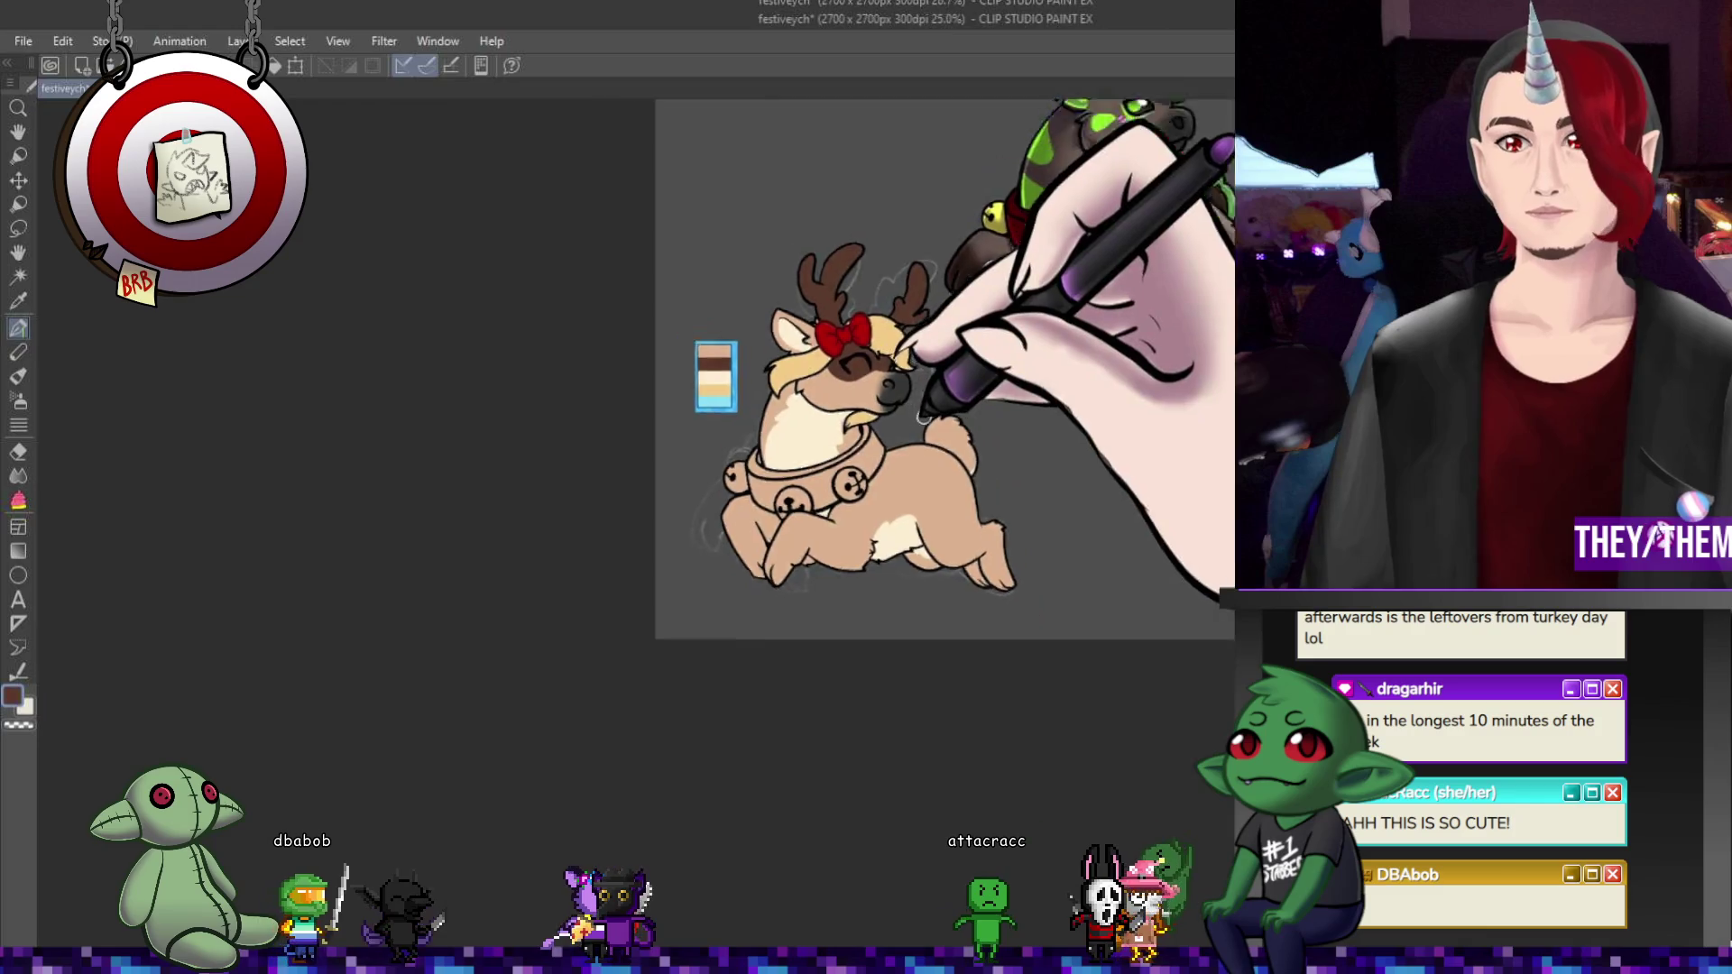
pyautogui.scroll(2, 738, 536)
pyautogui.scroll(4, 738, 537)
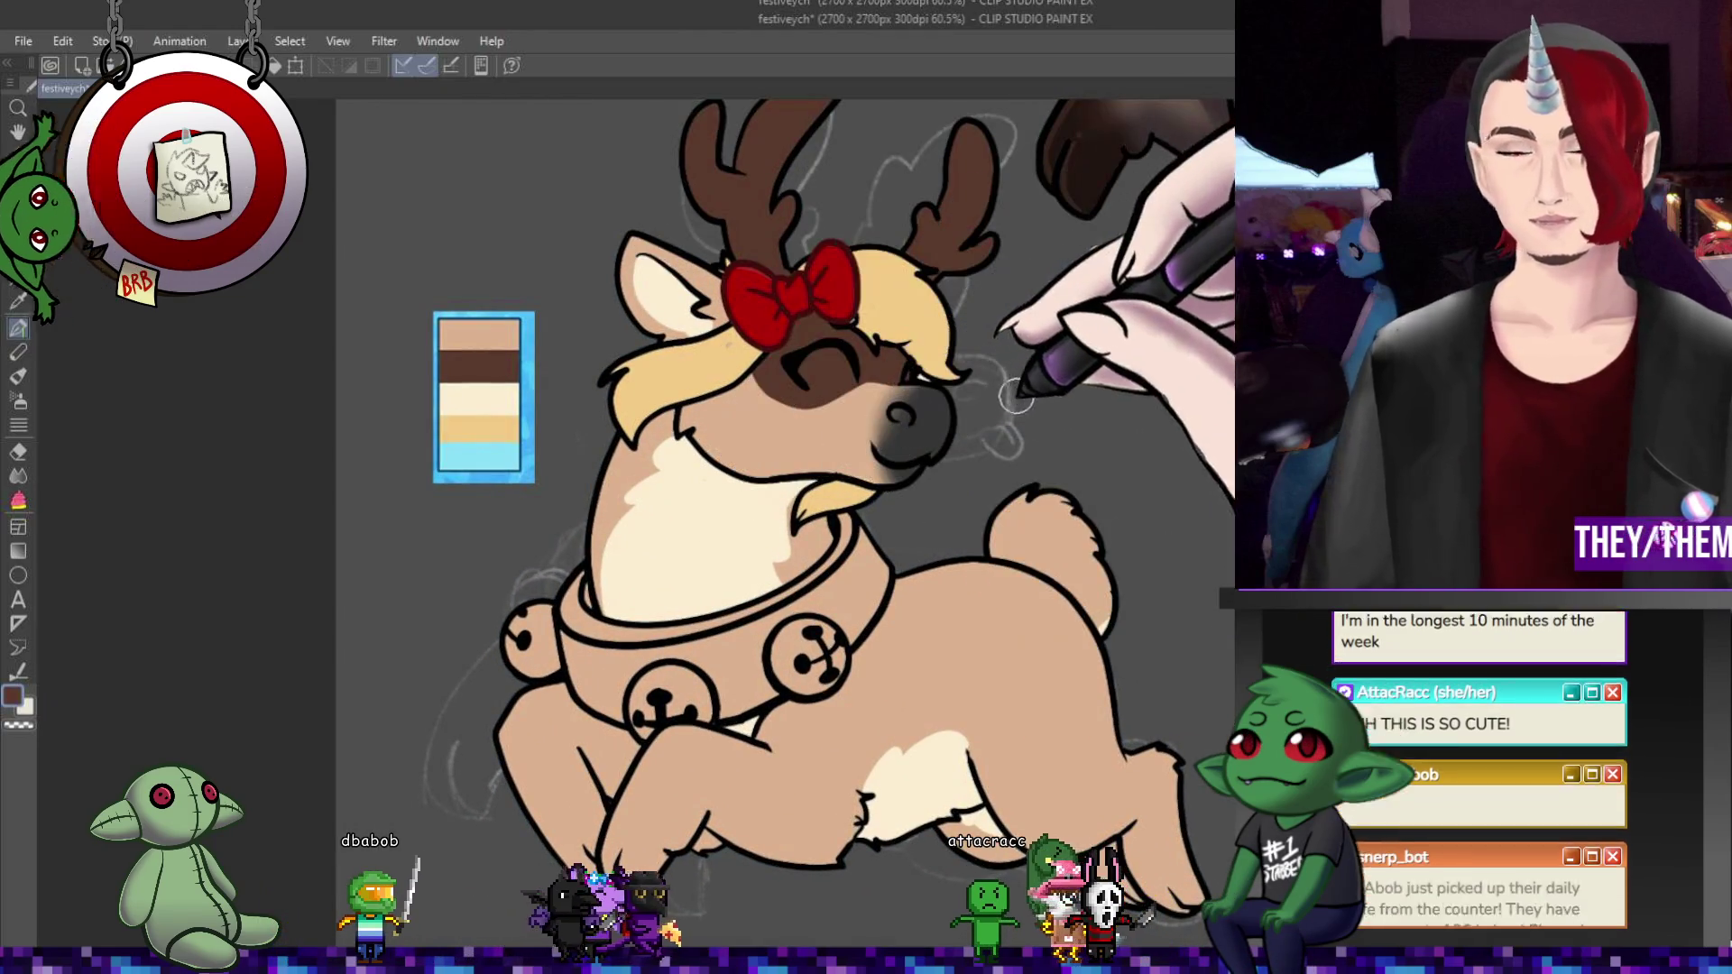
pyautogui.scroll(1, 801, 287)
pyautogui.keyDown('alt'); pyautogui.click(758, 279); pyautogui.keyUp('alt')
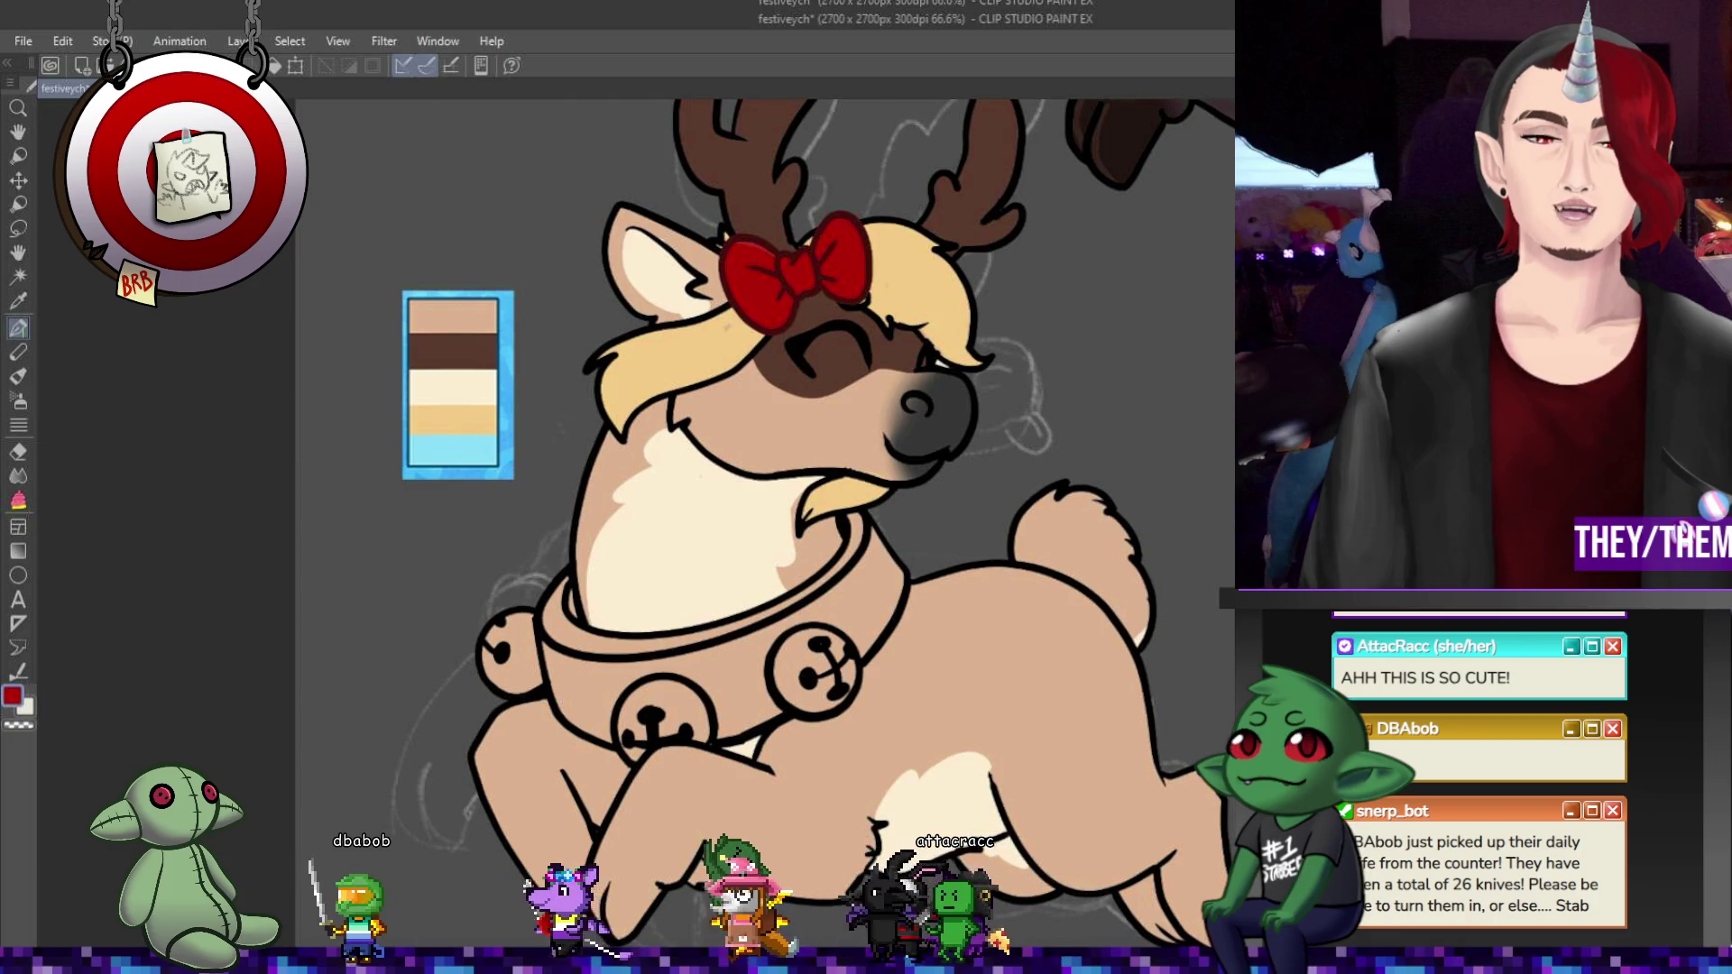
# - Fill the collar band with the bow's red and colour the right bell yellow
pyautogui.click(18, 500)
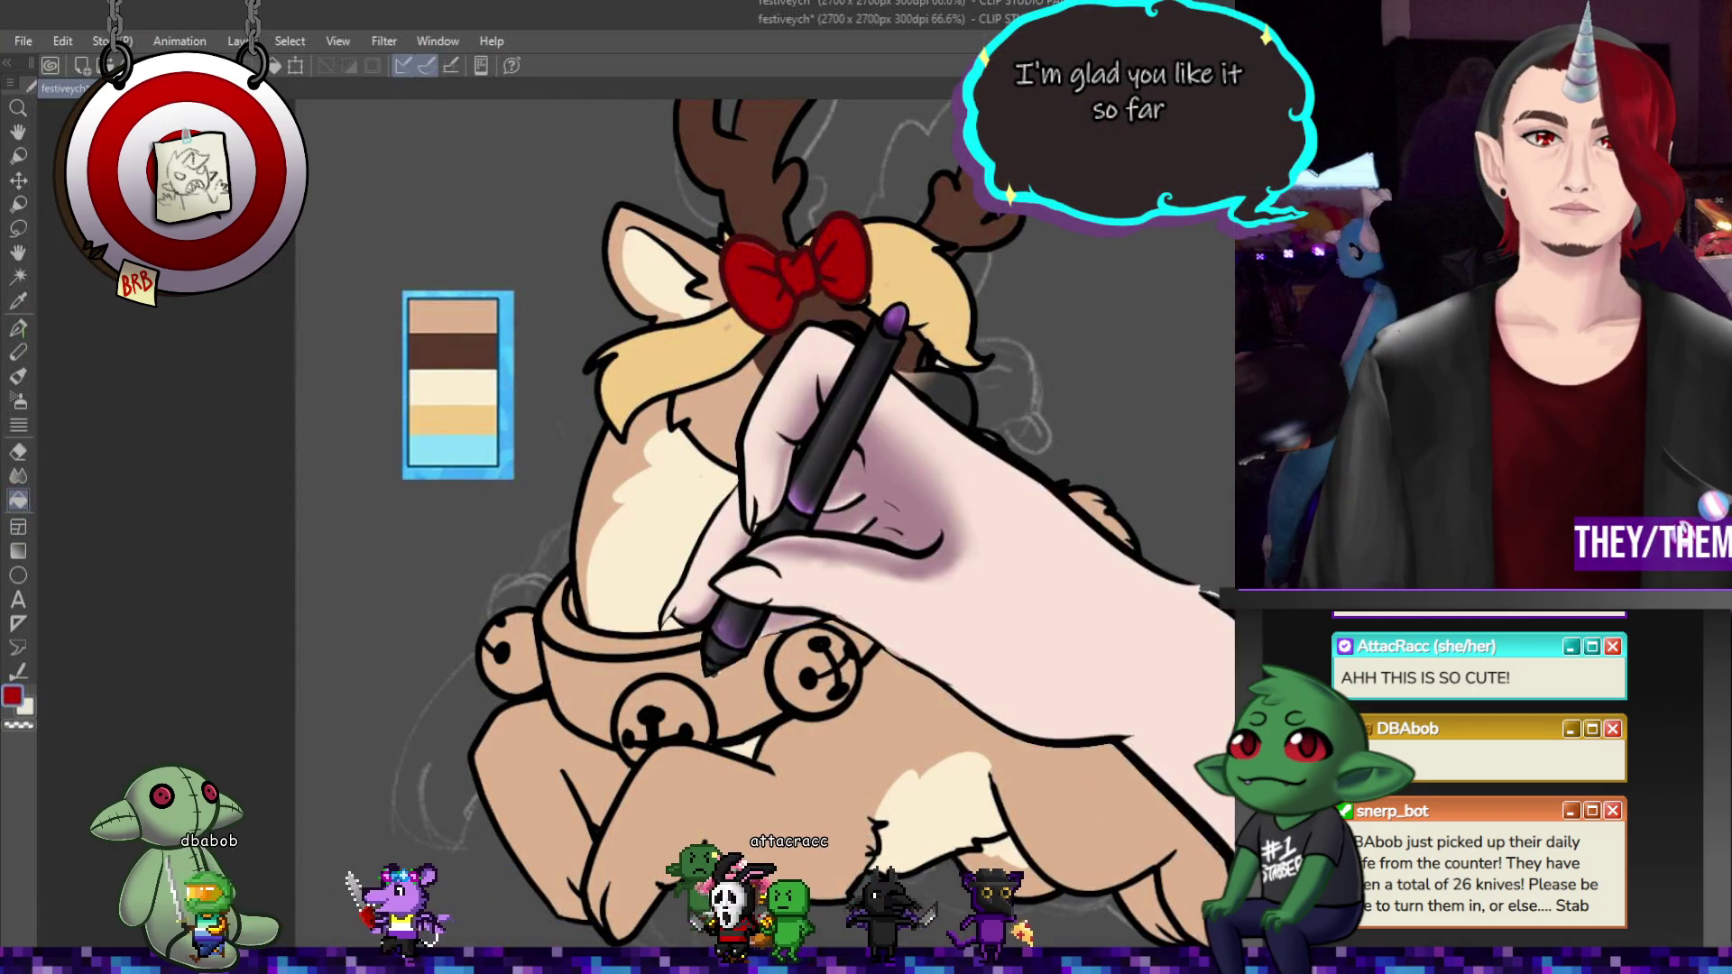
pyautogui.click(614, 622)
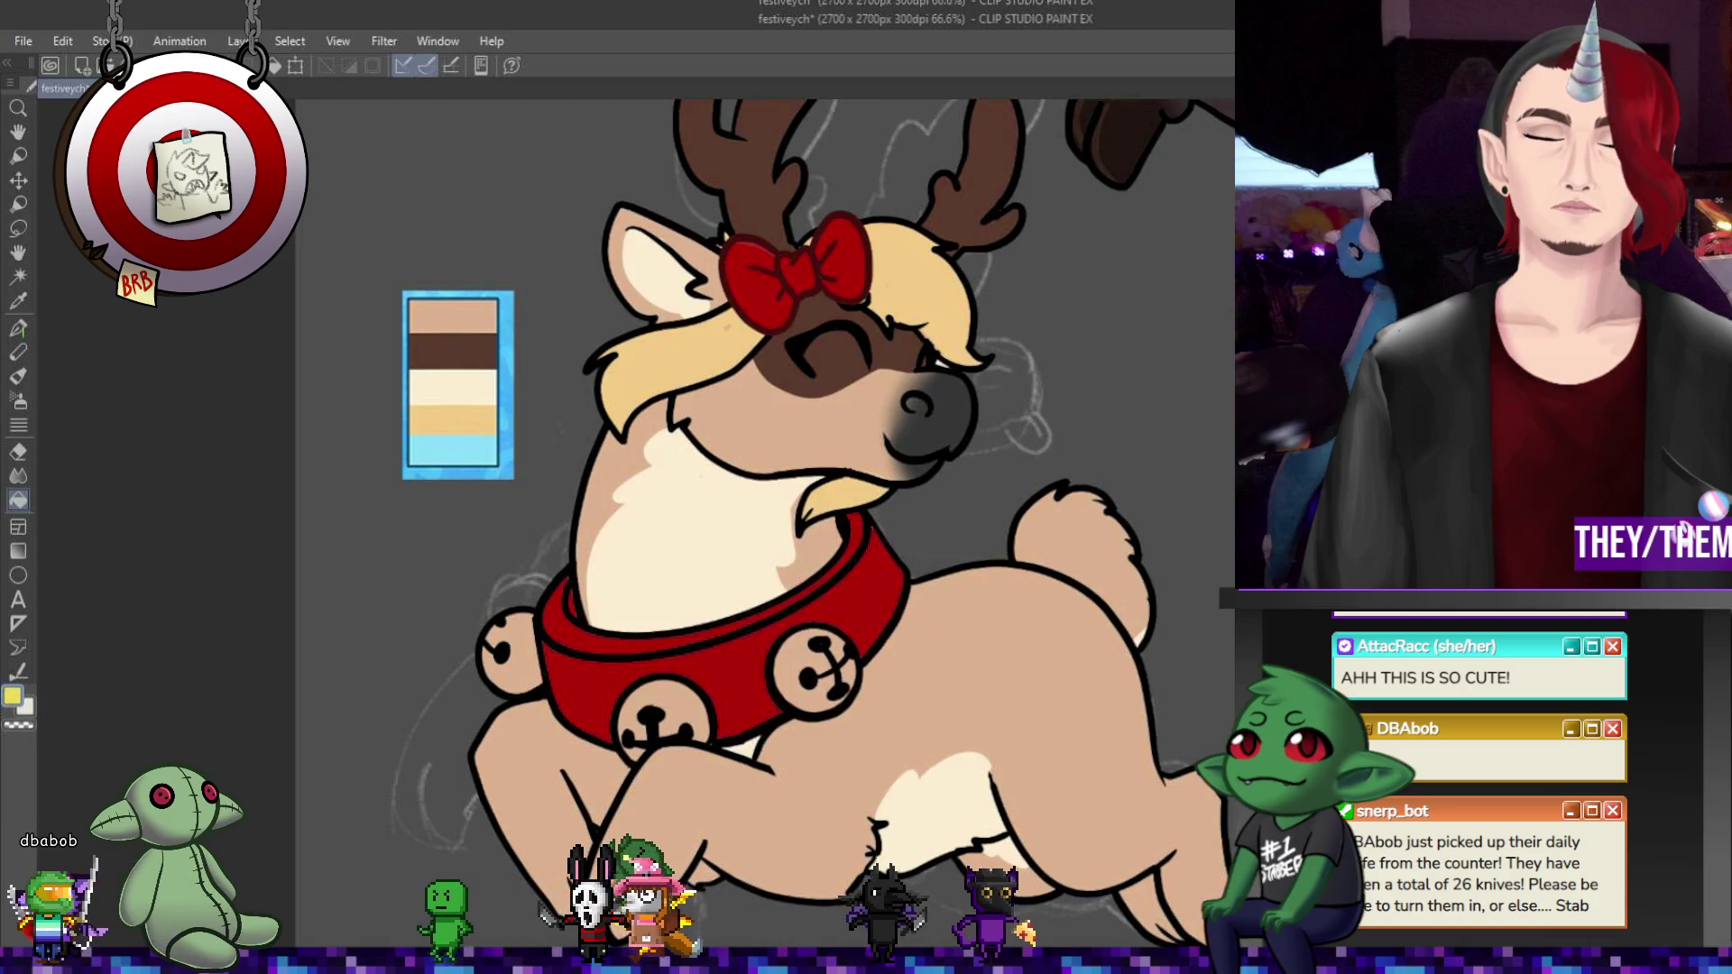
pyautogui.click(839, 654)
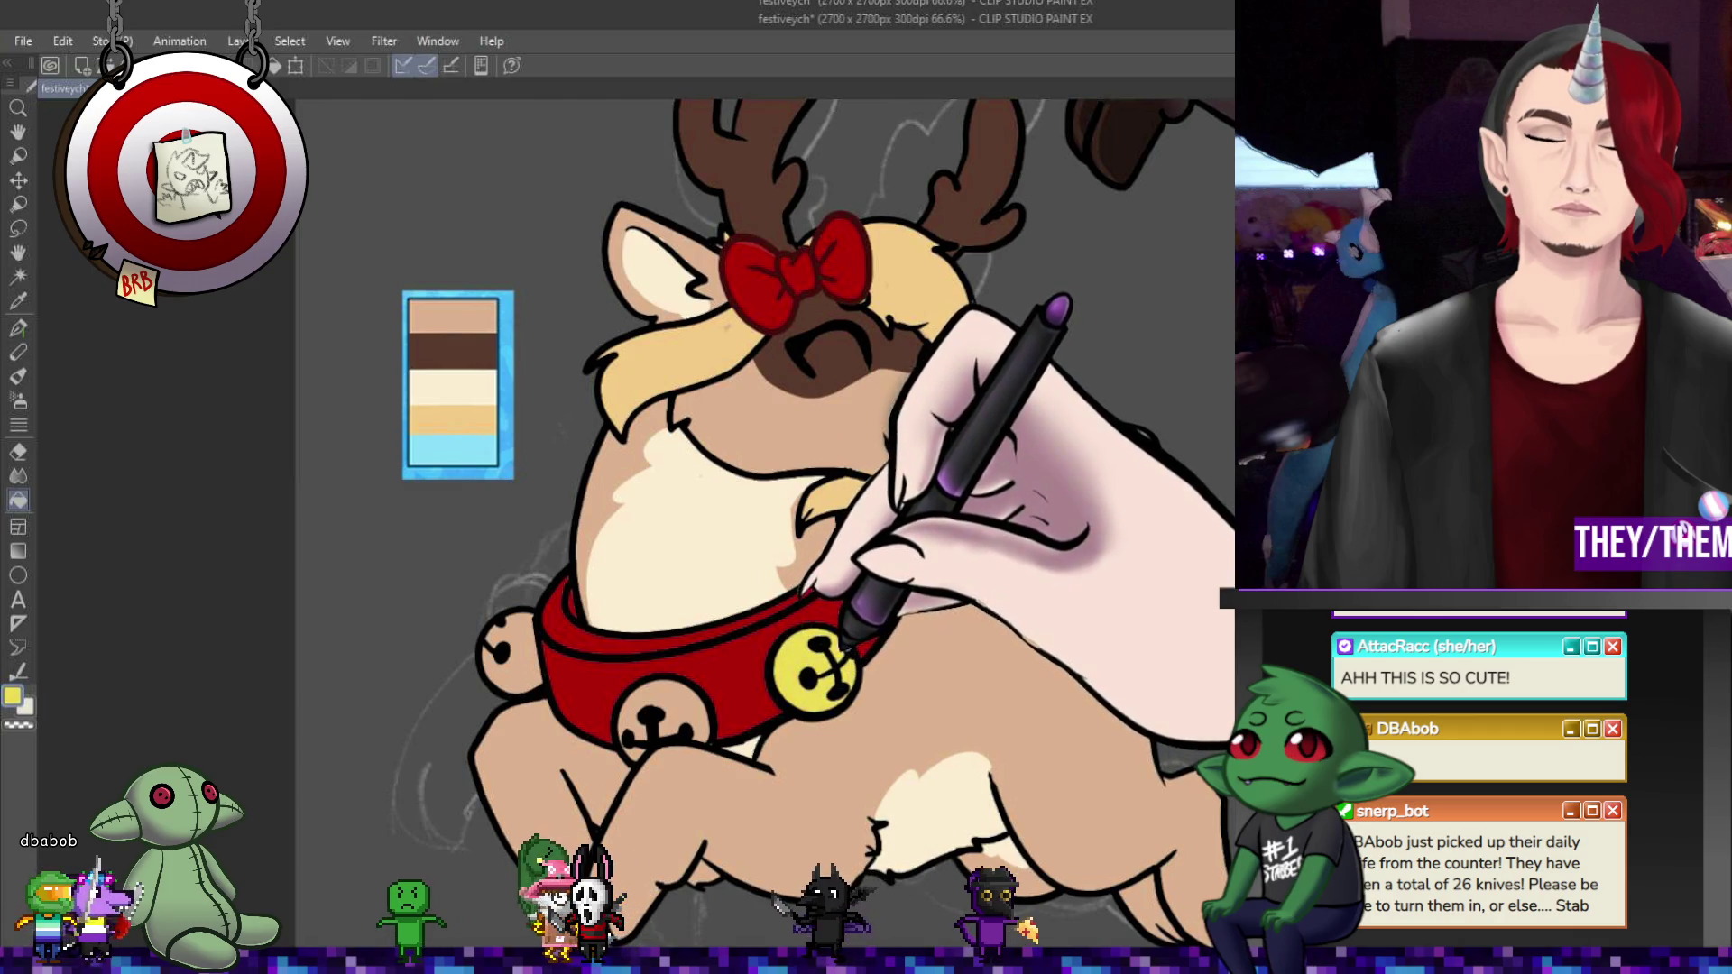
# - Fill the lower and left bells yellow, then draw dark brown stripes on the tail and belly
pyautogui.click(663, 713)
pyautogui.click(509, 652)
pyautogui.keyDown('alt'); pyautogui.click(902, 406); pyautogui.keyUp('alt')
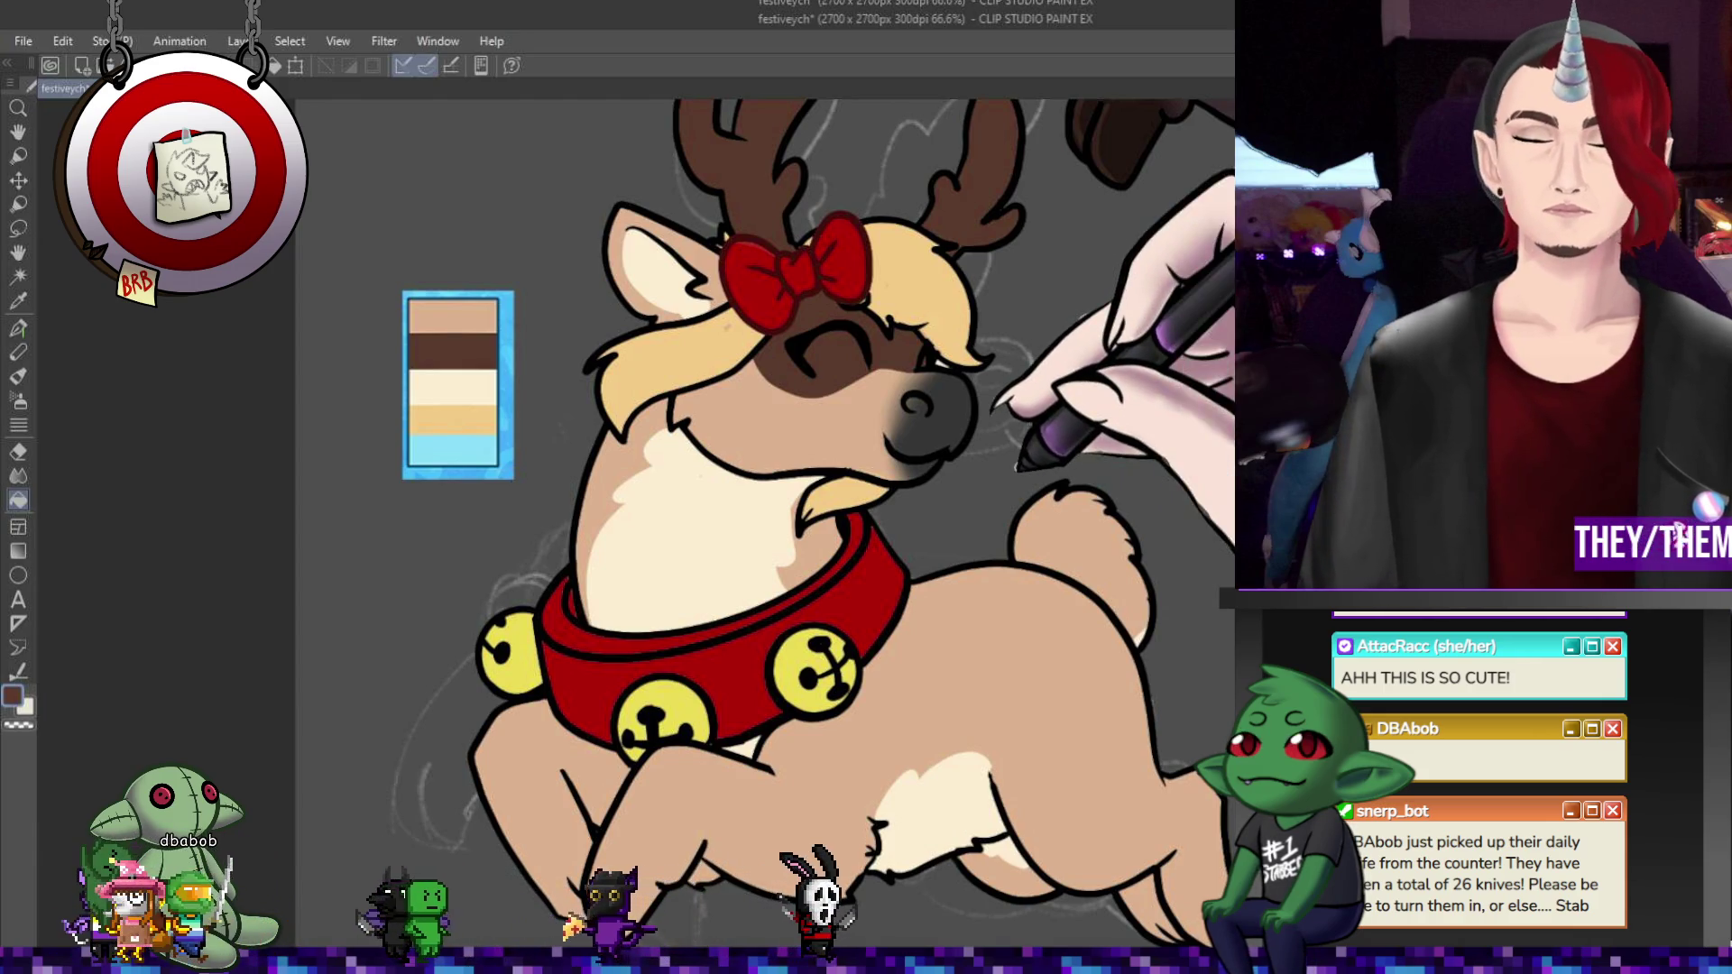
pyautogui.click(18, 328)
pyautogui.moveTo(1015, 534)
pyautogui.mouseDown()
pyautogui.moveTo(1119, 539)
pyautogui.moveTo(1087, 570)
pyautogui.moveTo(1105, 575)
pyautogui.mouseUp()
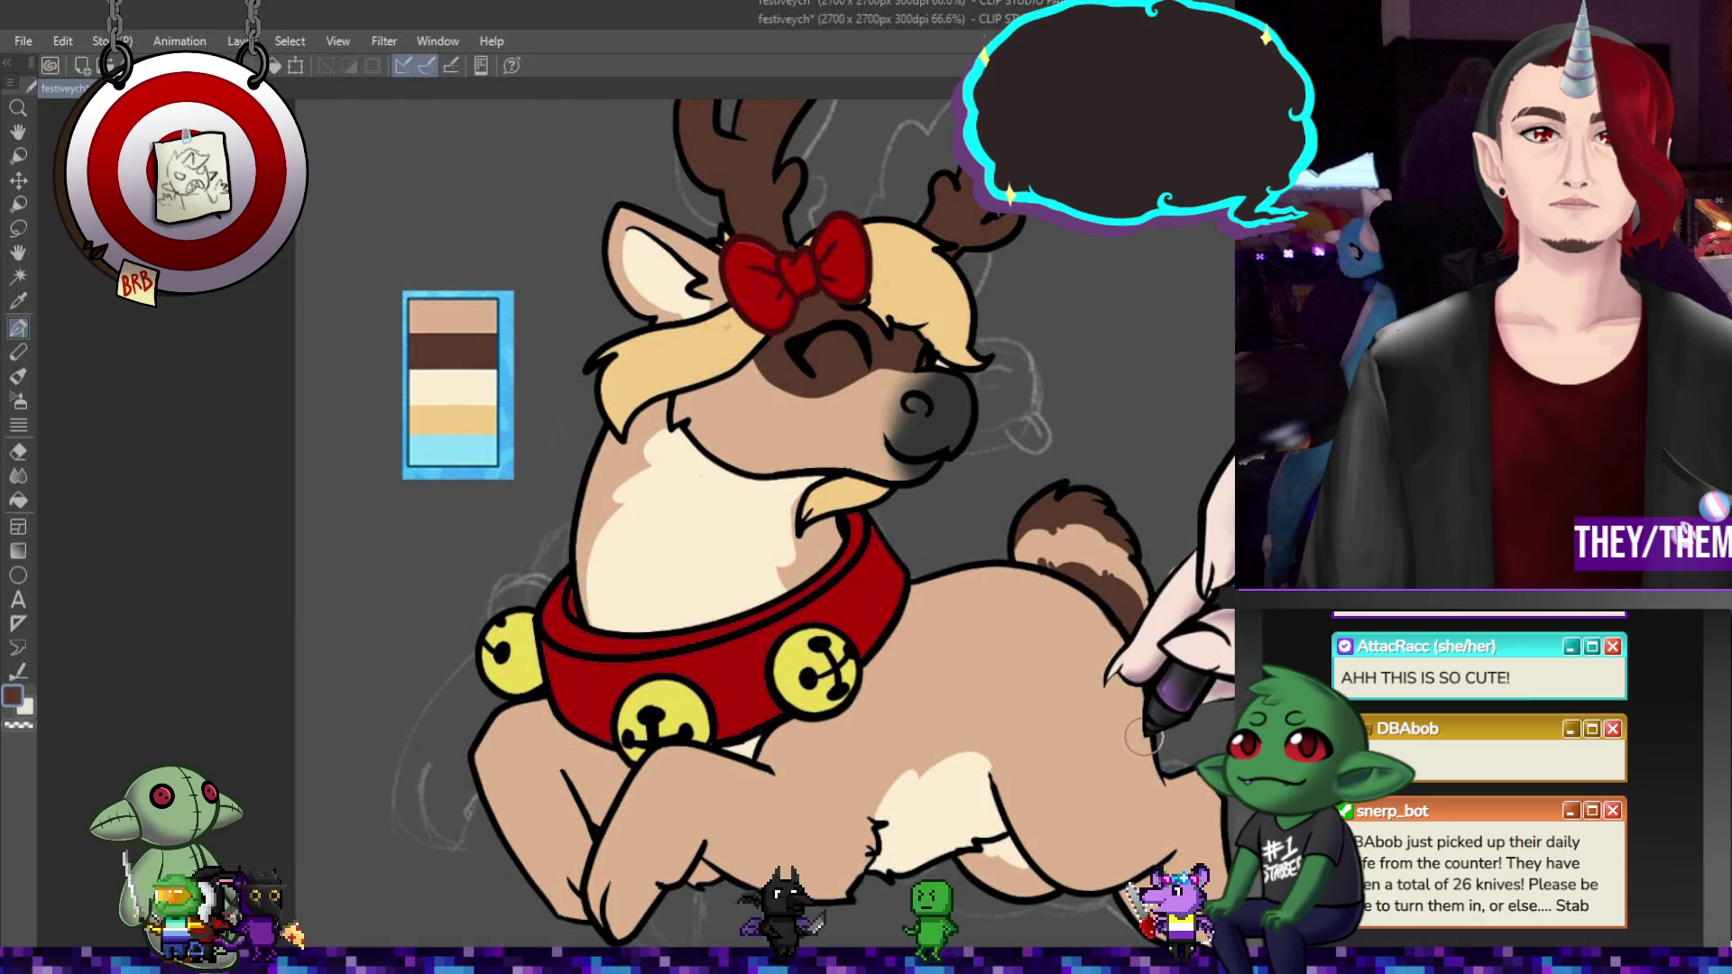
pyautogui.moveTo(1079, 821); pyautogui.dragTo(1053, 875)
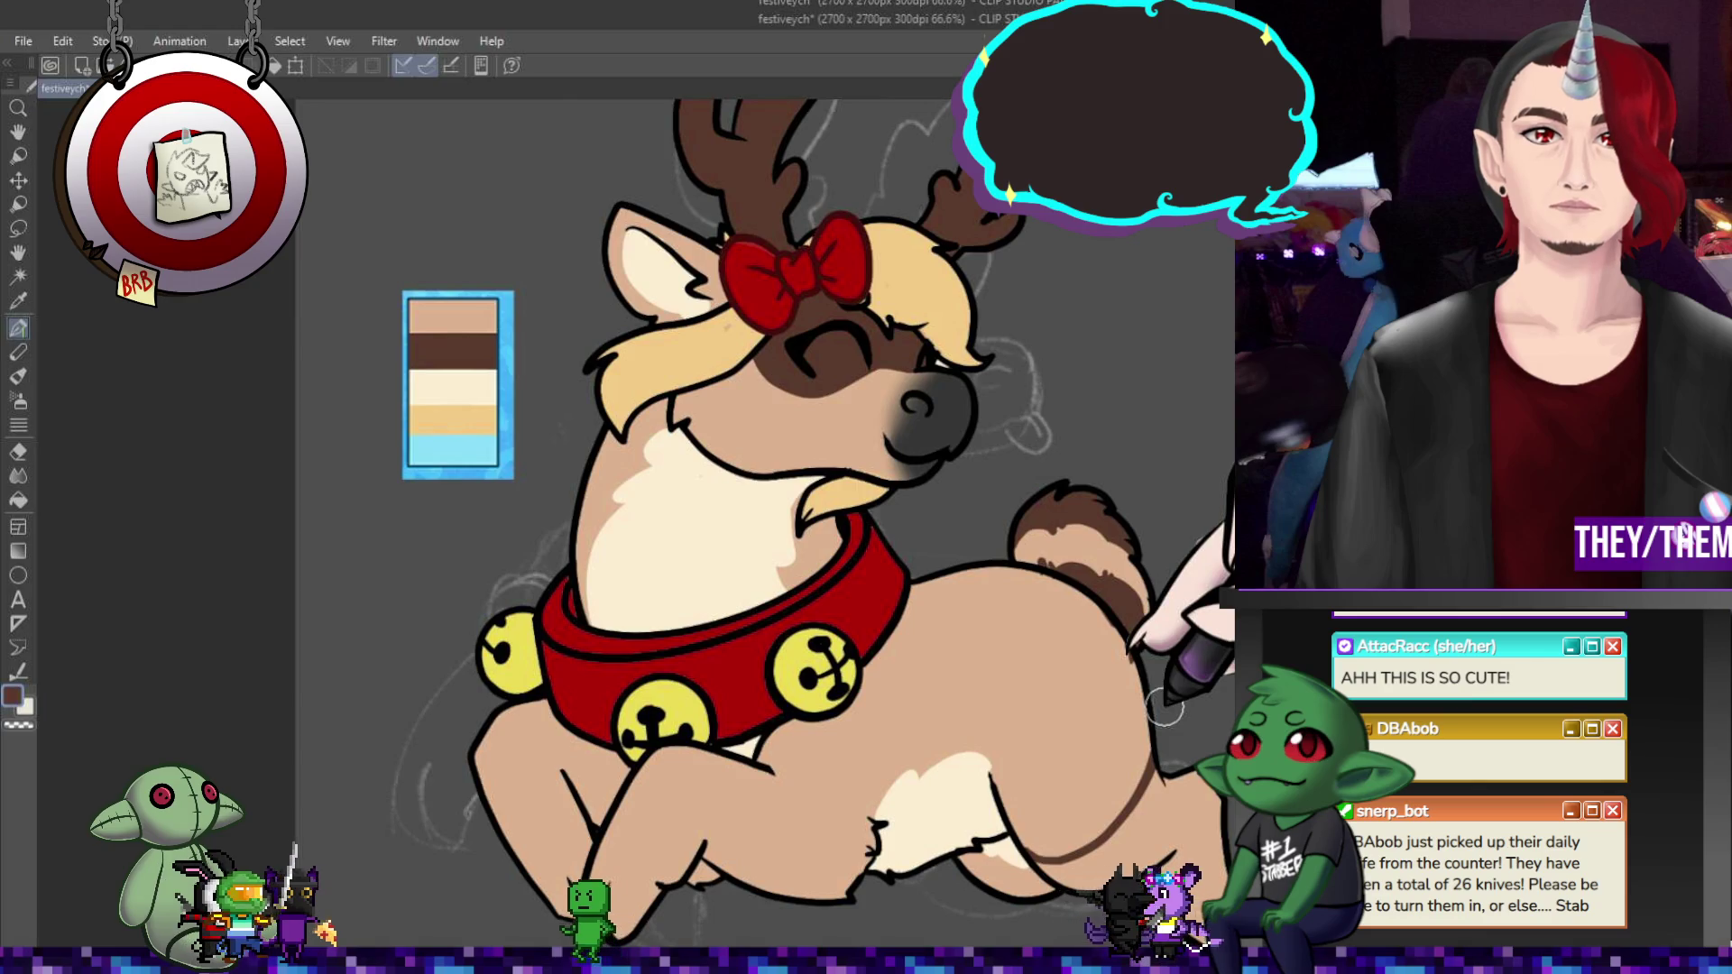
# - Add dark brown shading along the lower belly and paint the leg dark brown
pyautogui.moveTo(1015, 838); pyautogui.dragTo(1119, 828)
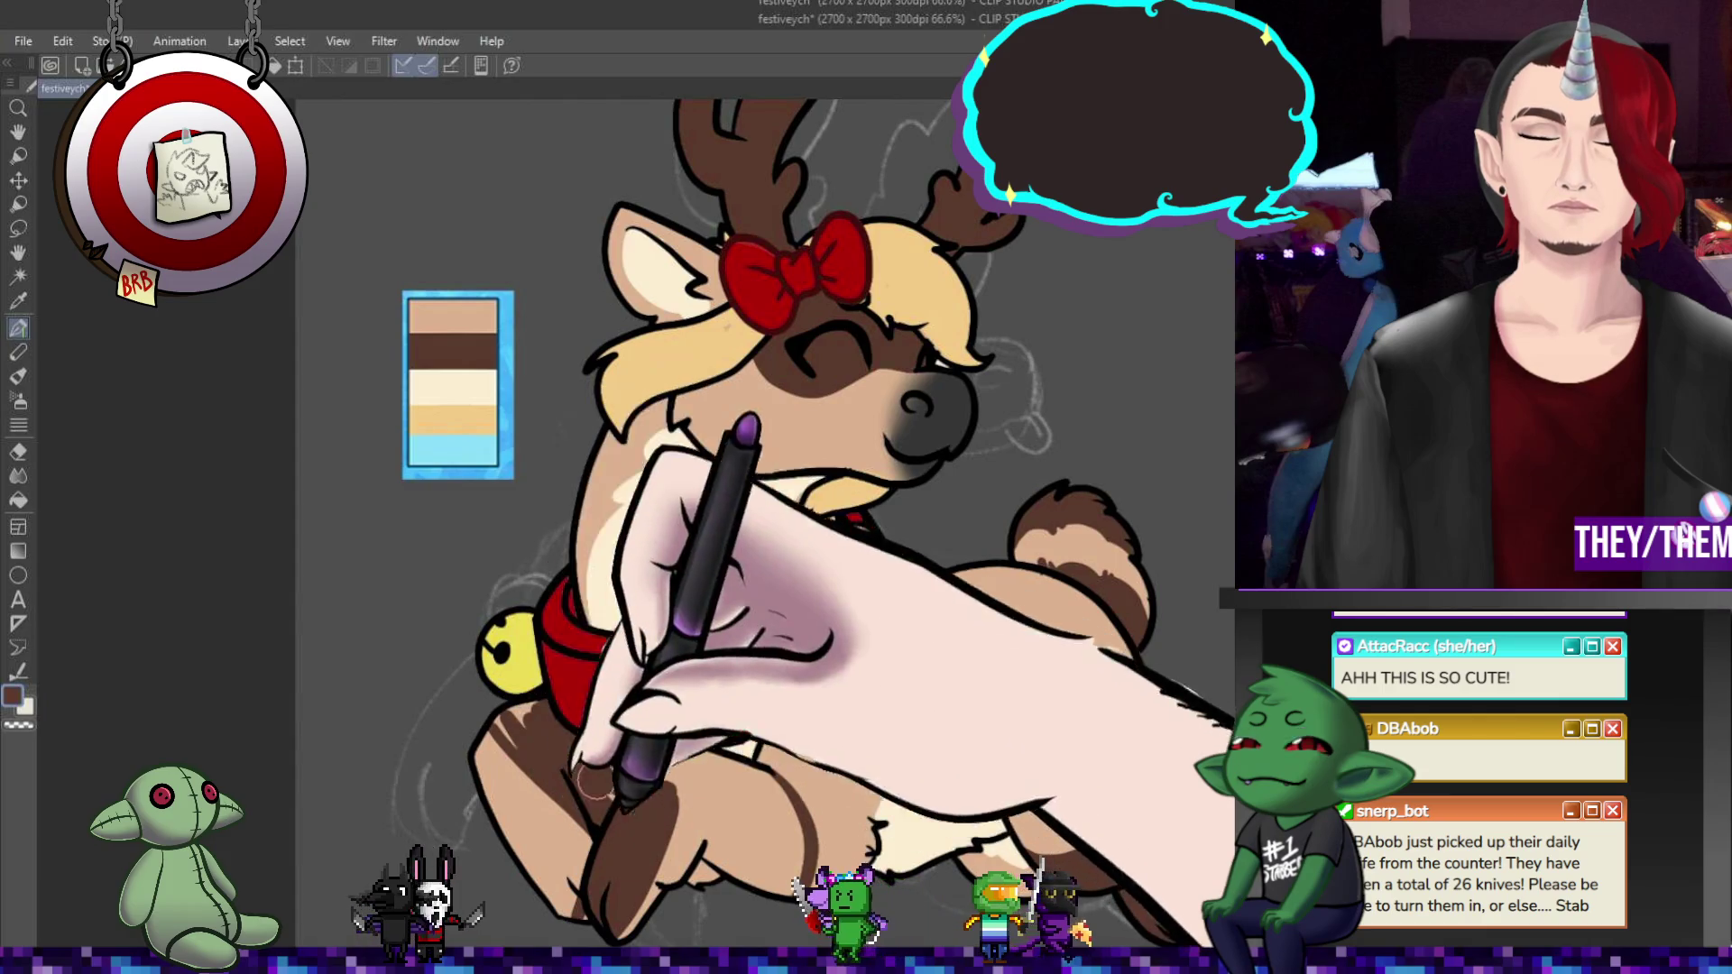
pyautogui.moveTo(667, 798)
pyautogui.mouseDown()
pyautogui.moveTo(699, 758)
pyautogui.moveTo(726, 762)
pyautogui.moveTo(654, 794)
pyautogui.moveTo(707, 834)
pyautogui.mouseUp()
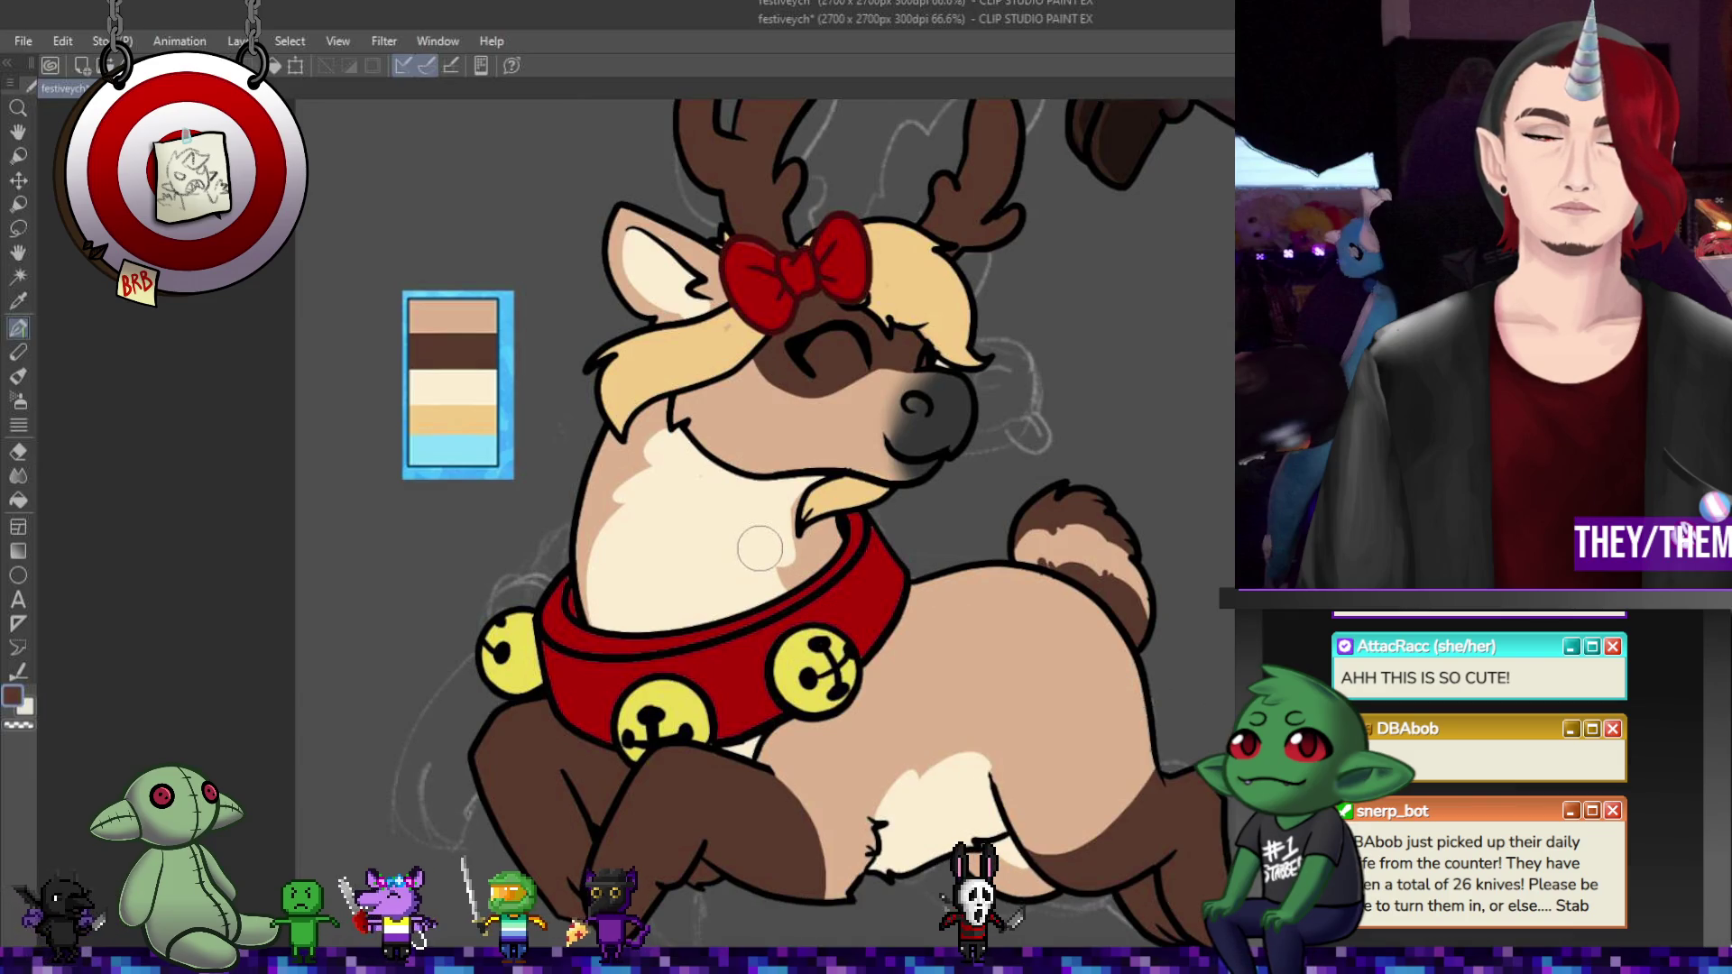
# - Brush a cream highlight along the muzzle using the chest's cream colour
pyautogui.keyDown('alt'); pyautogui.click(721, 512); pyautogui.keyUp('alt')
pyautogui.moveTo(754, 336)
pyautogui.mouseDown()
pyautogui.moveTo(805, 403)
pyautogui.moveTo(825, 368)
pyautogui.moveTo(865, 361)
pyautogui.mouseUp()
pyautogui.keyDown('alt'); pyautogui.click(788, 390); pyautogui.keyUp('alt')
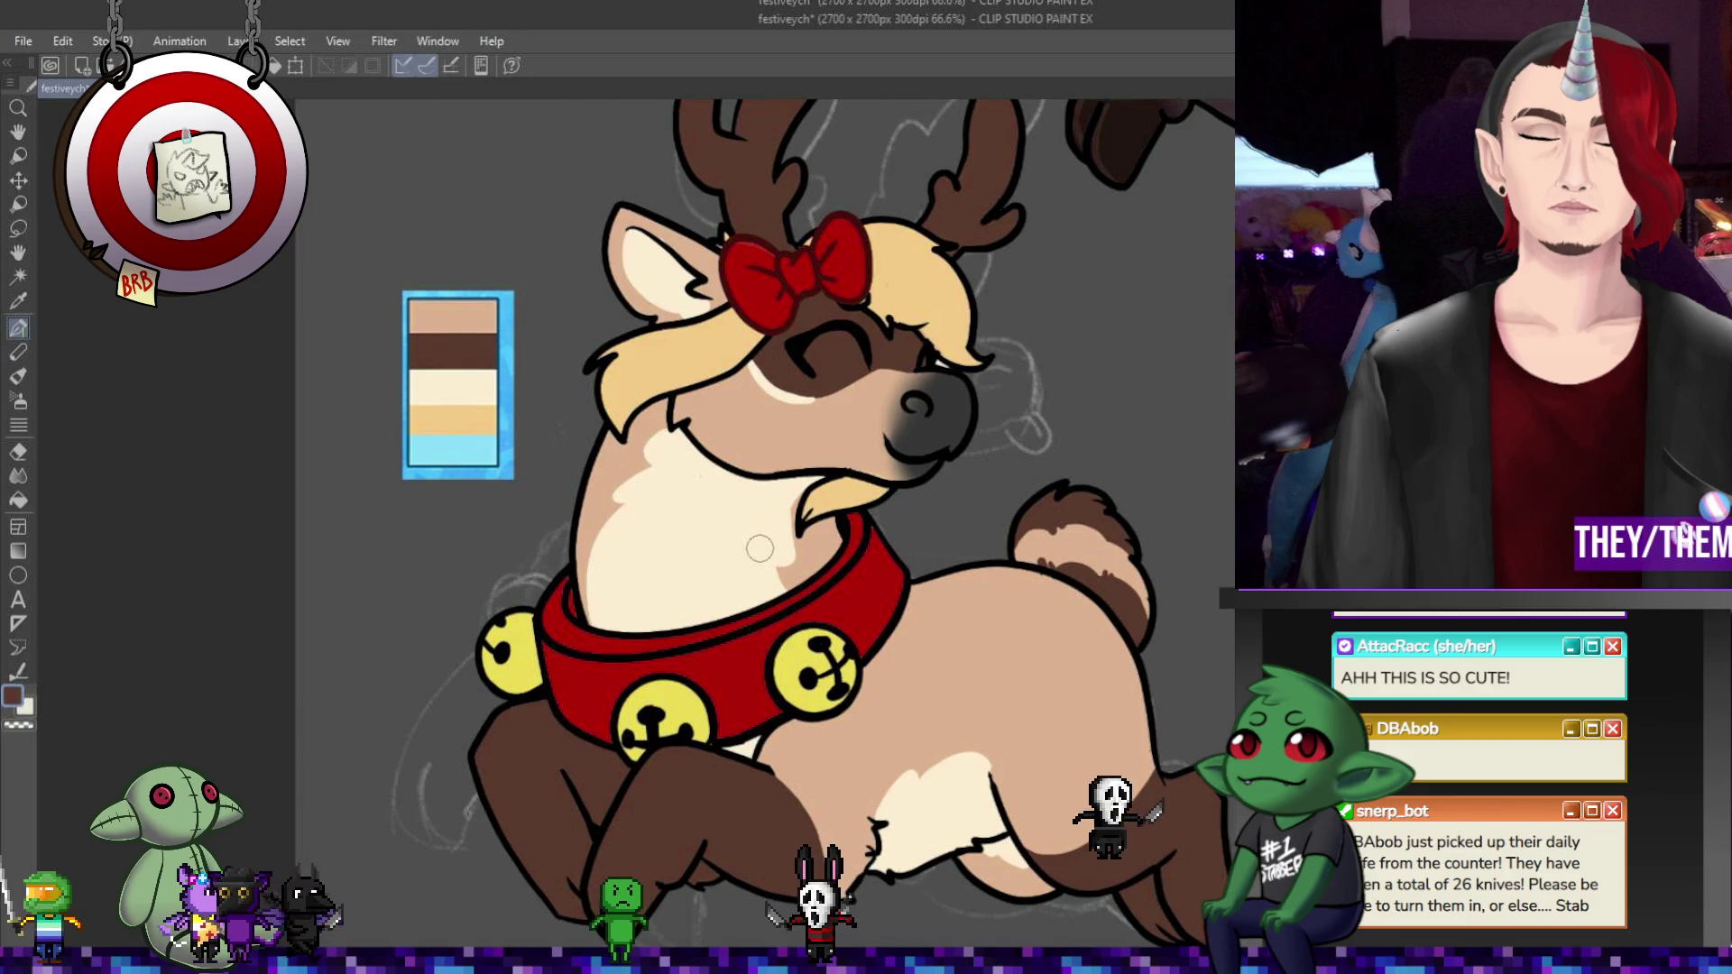
# - Undo and redo twice to compare the face with and without the cream fills
pyautogui.hotkey('ctrl', 'z')
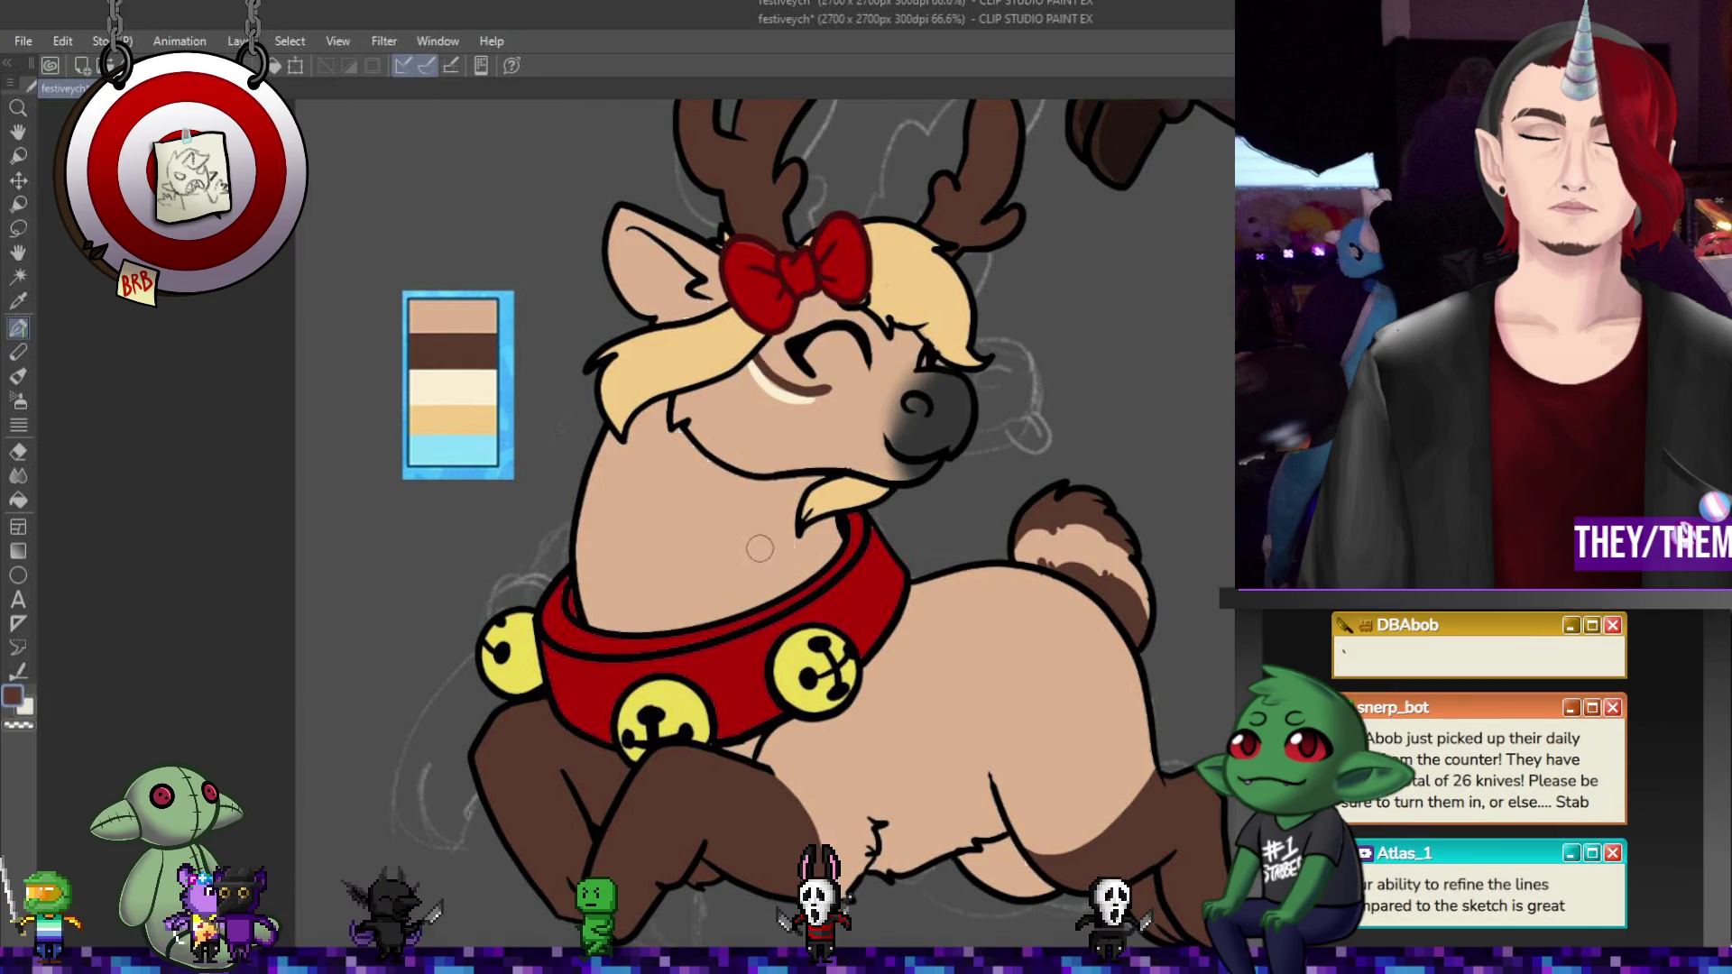
pyautogui.hotkey('ctrl', 'y')
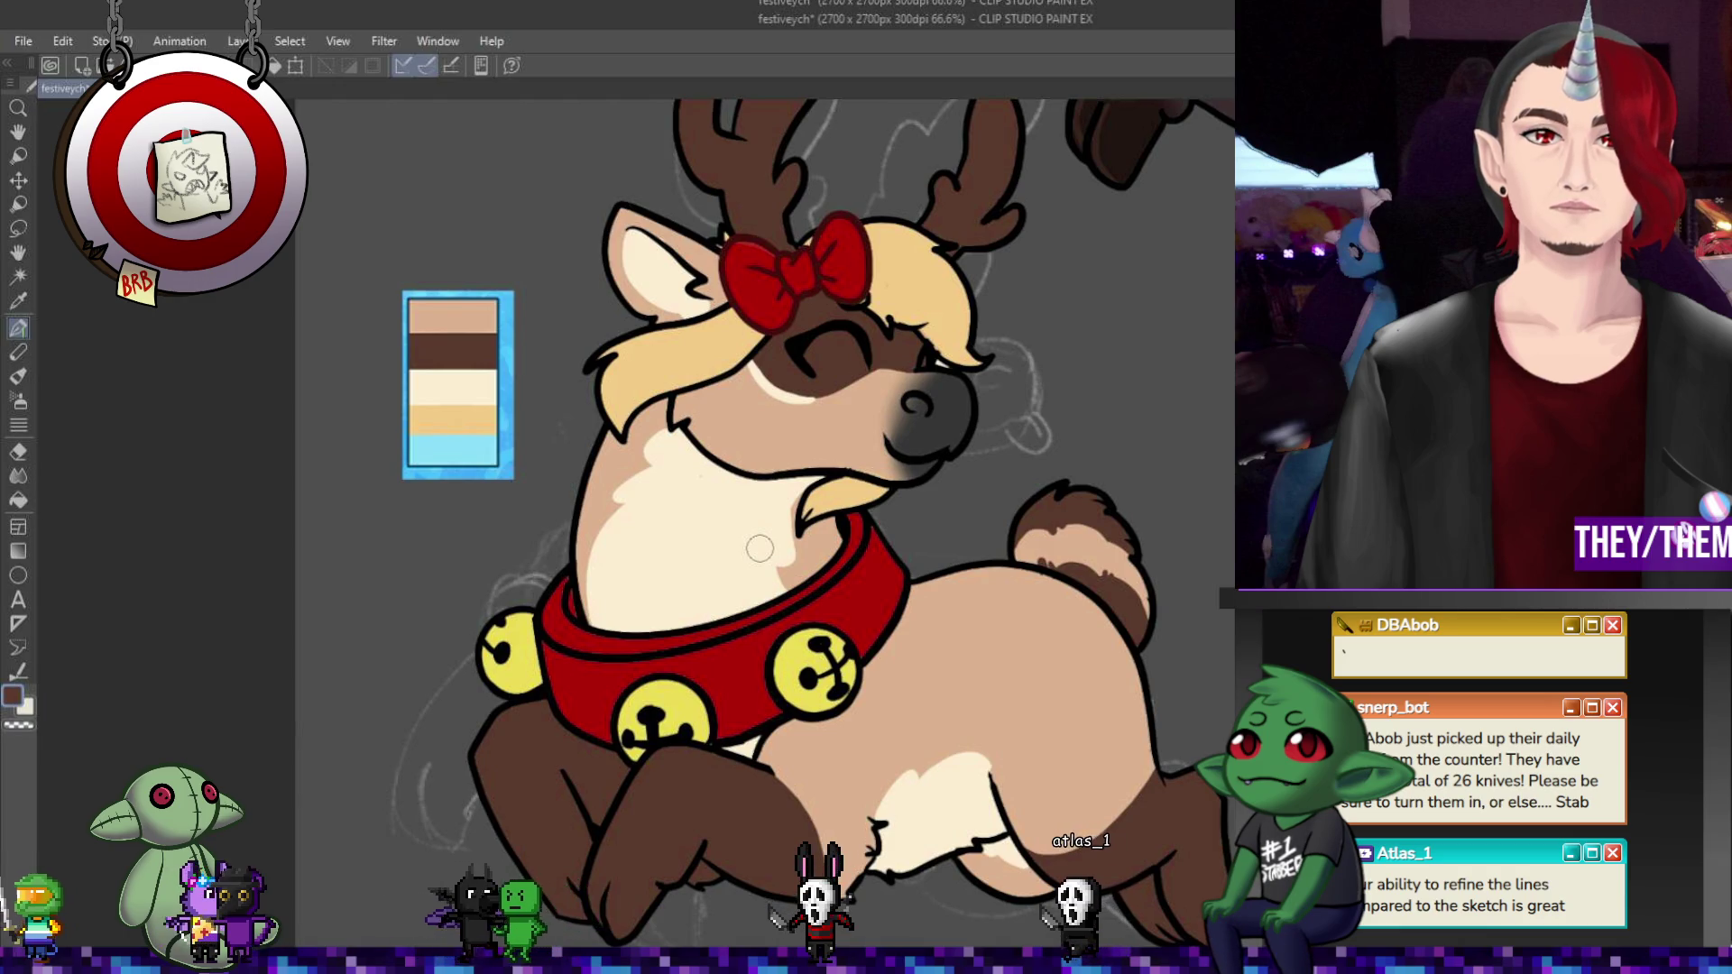
pyautogui.hotkey('ctrl', 'z')
pyautogui.hotkey('ctrl', 'y')
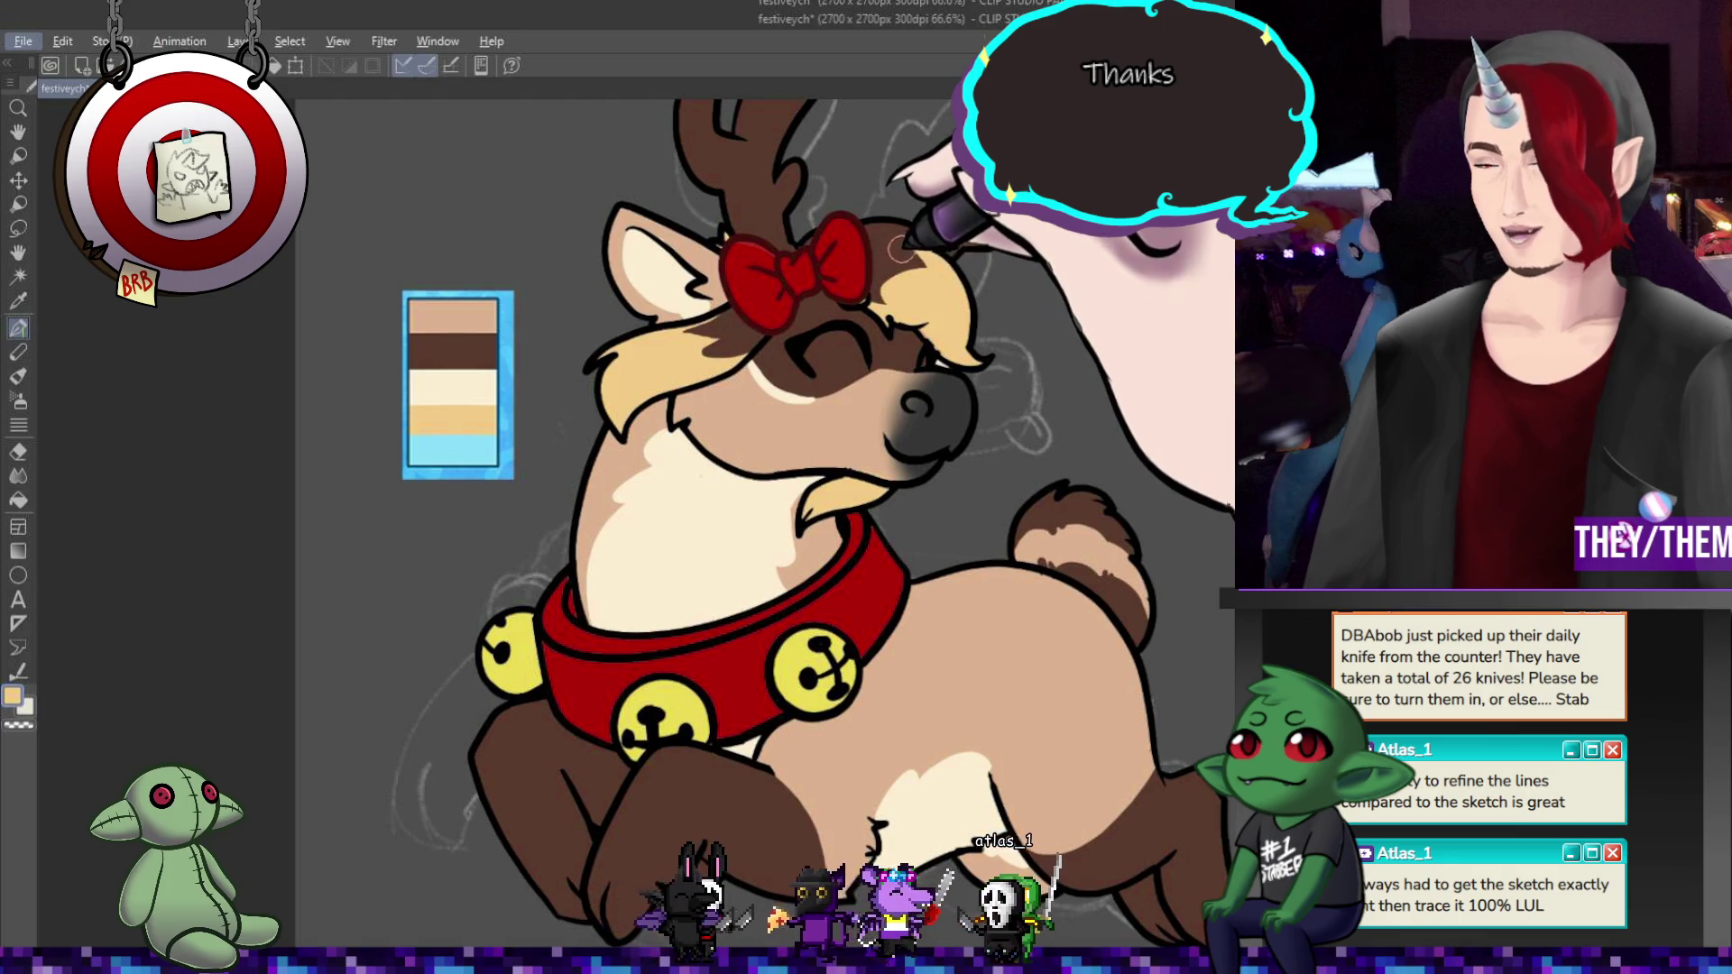
pyautogui.keyDown('alt'); pyautogui.click(863, 301); pyautogui.keyUp('alt')
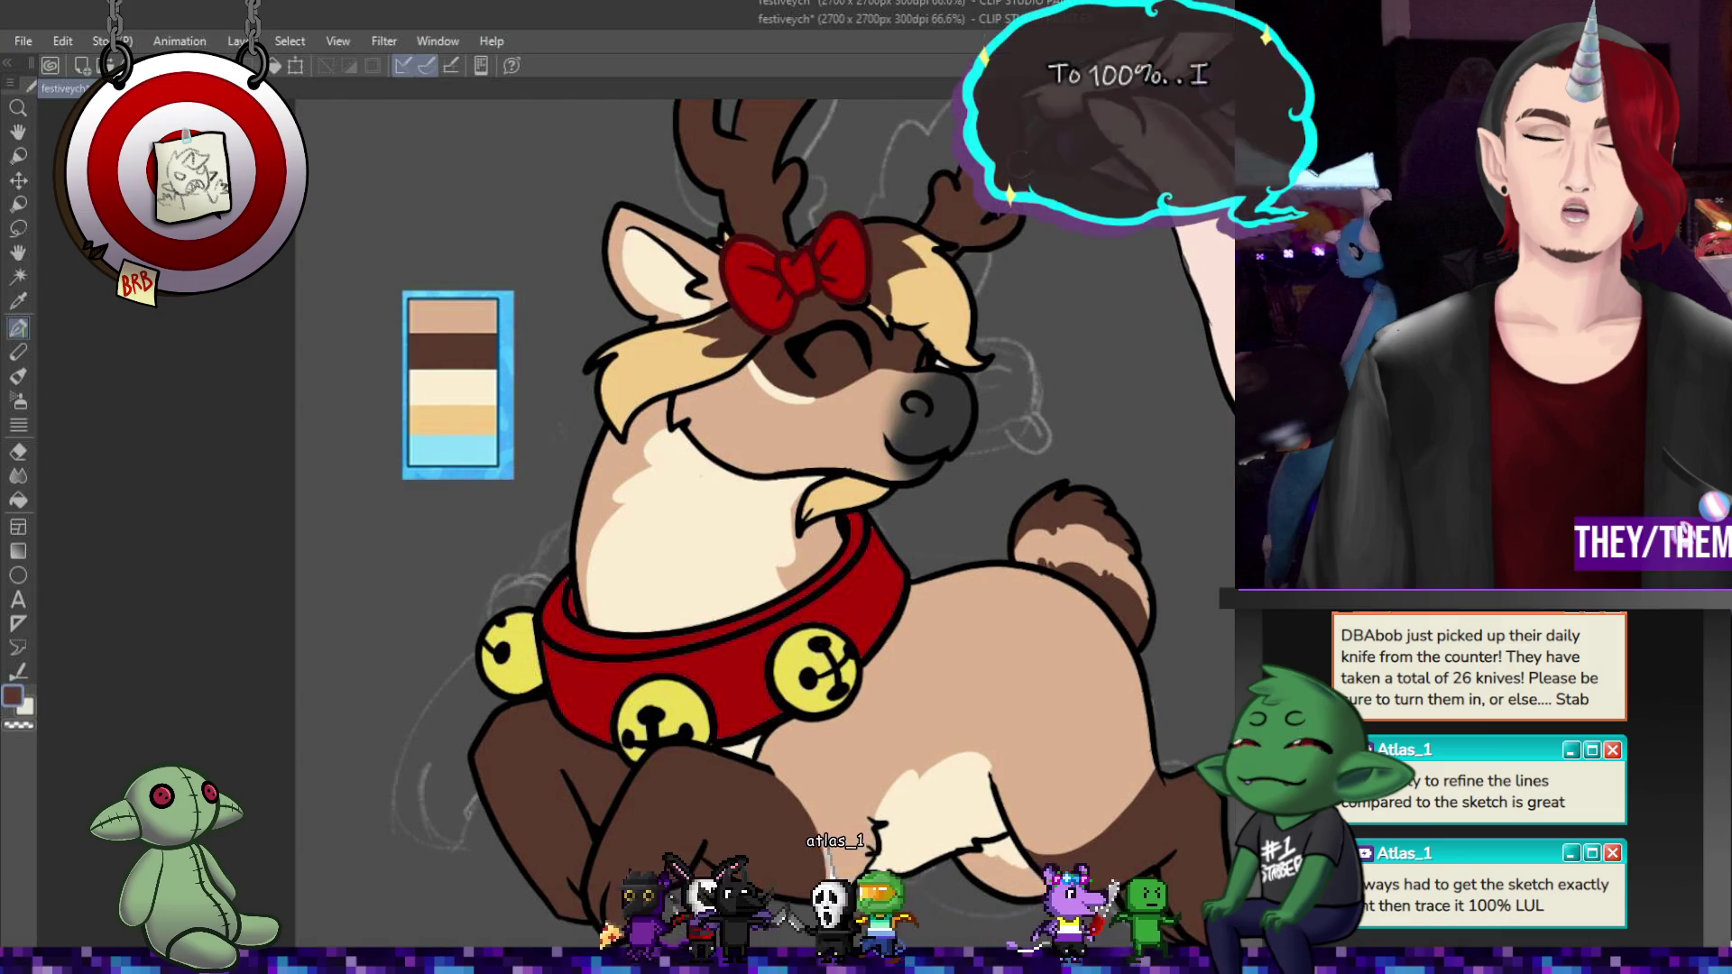
# - Zoom out and back in to show the reindeer beside the green-spotted creature
pyautogui.scroll(-3, 849, 435)
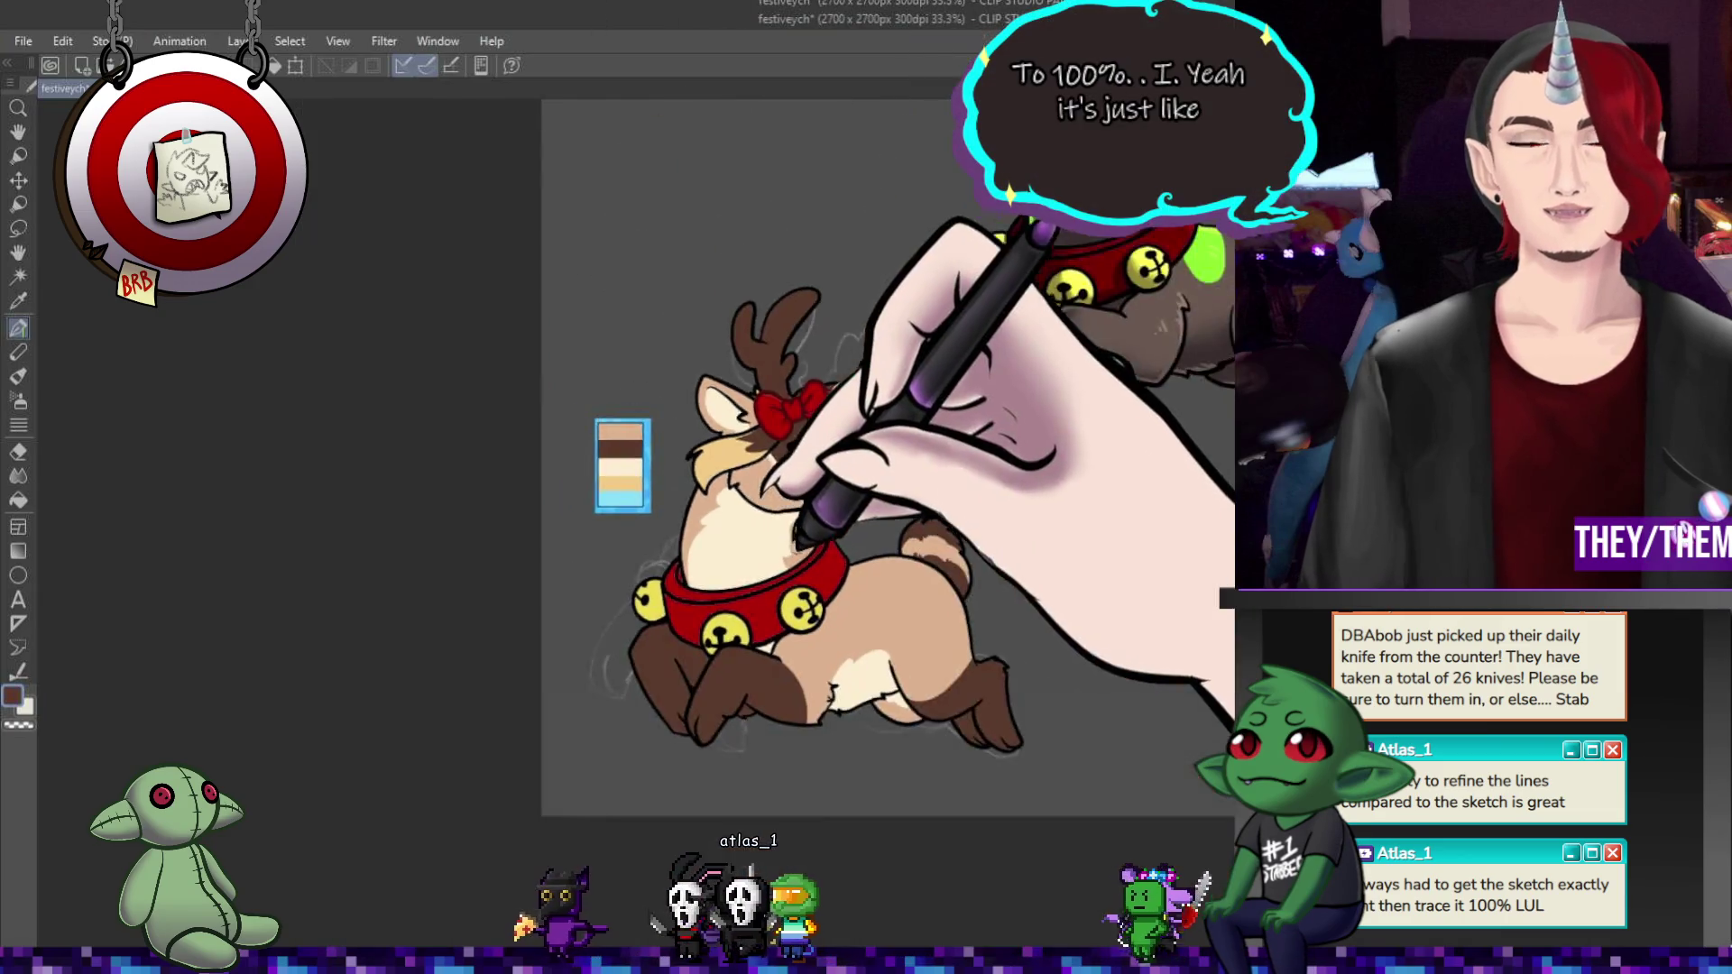
pyautogui.scroll(-1, 794, 469)
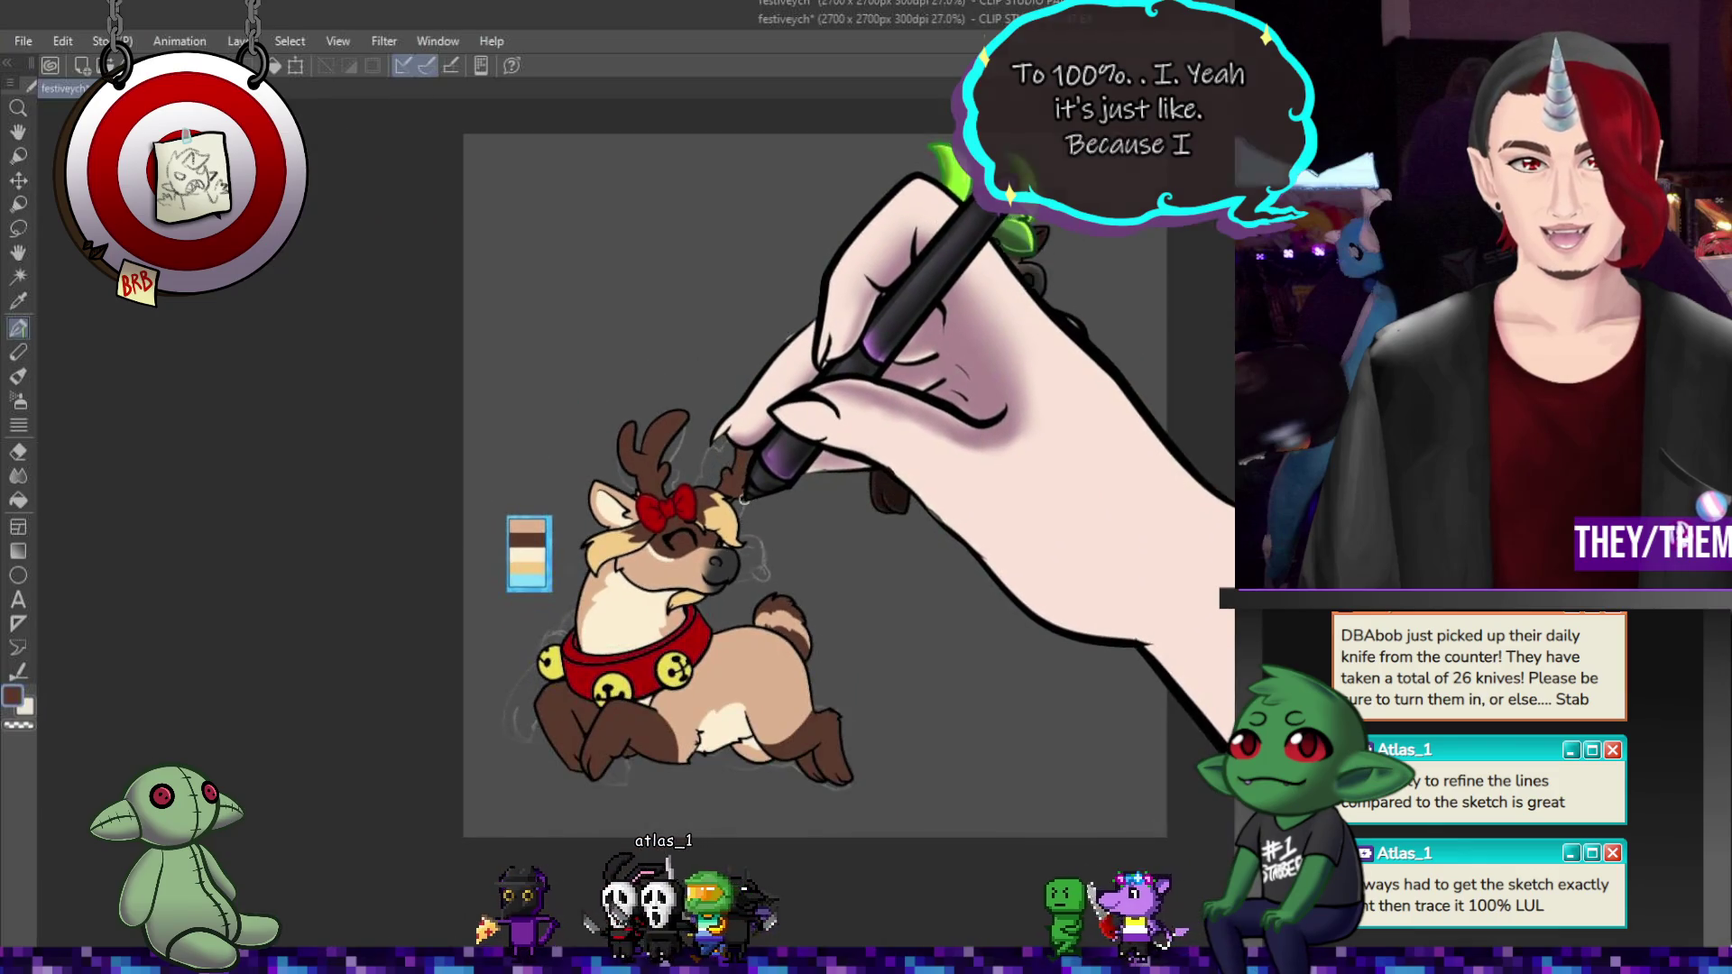
pyautogui.scroll(1, 750, 499)
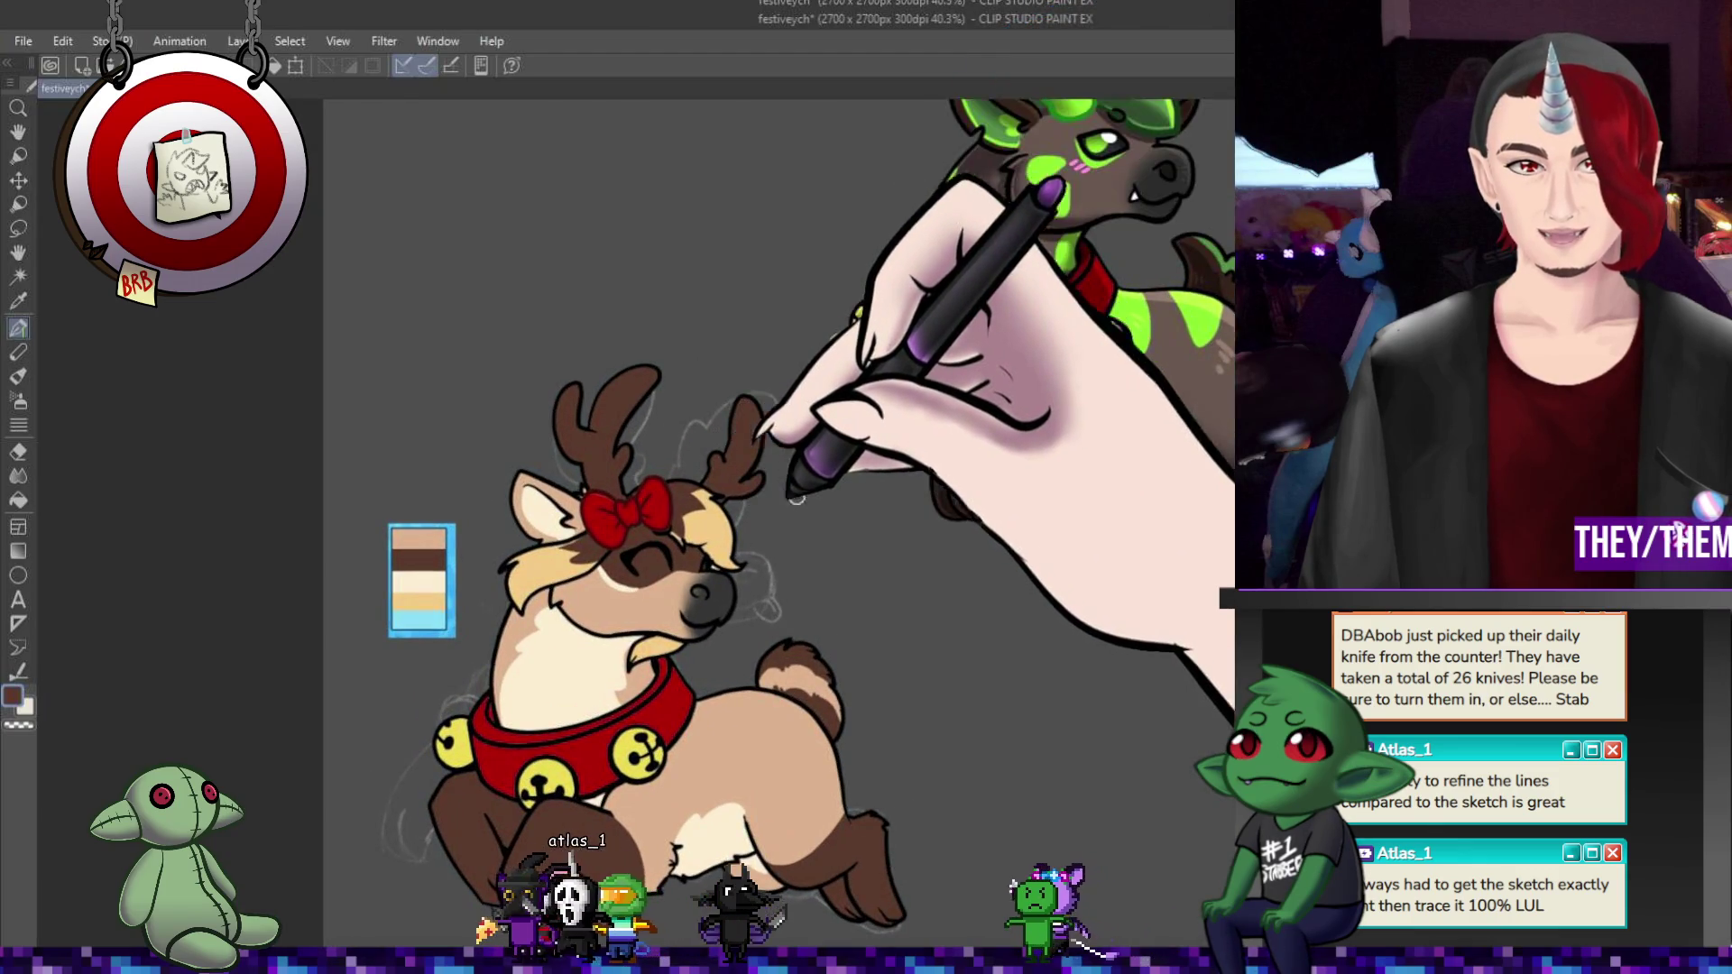
pyautogui.scroll(-3, 935, 474)
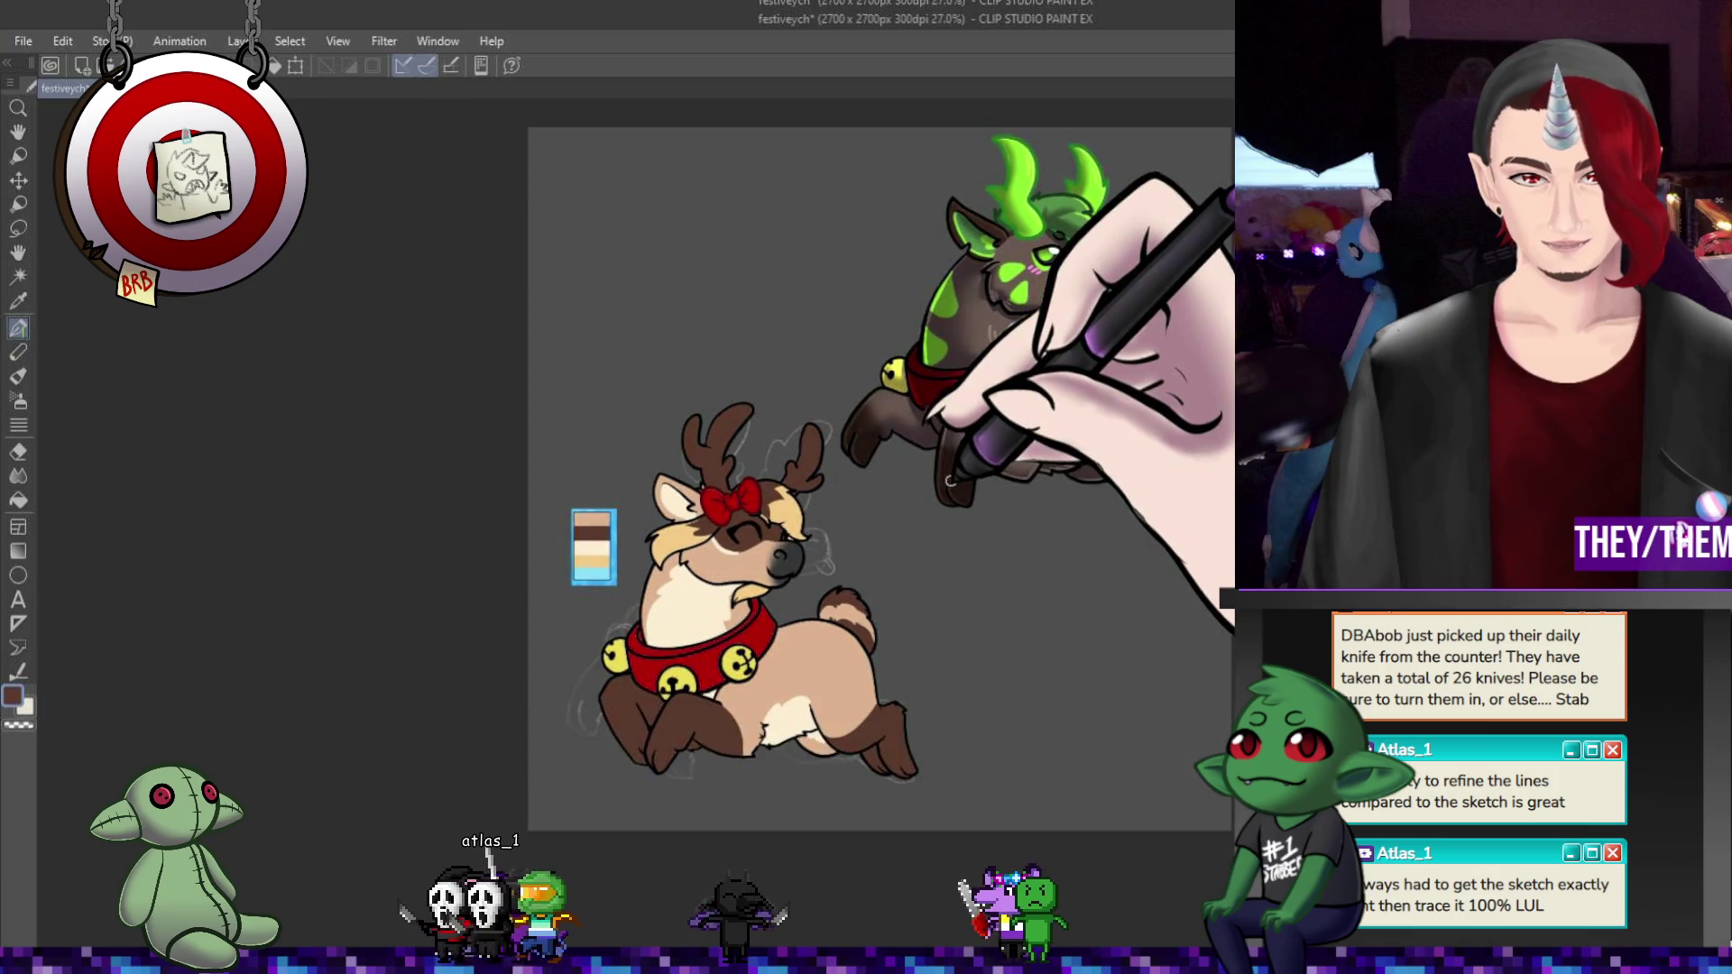
pyautogui.scroll(2, 949, 481)
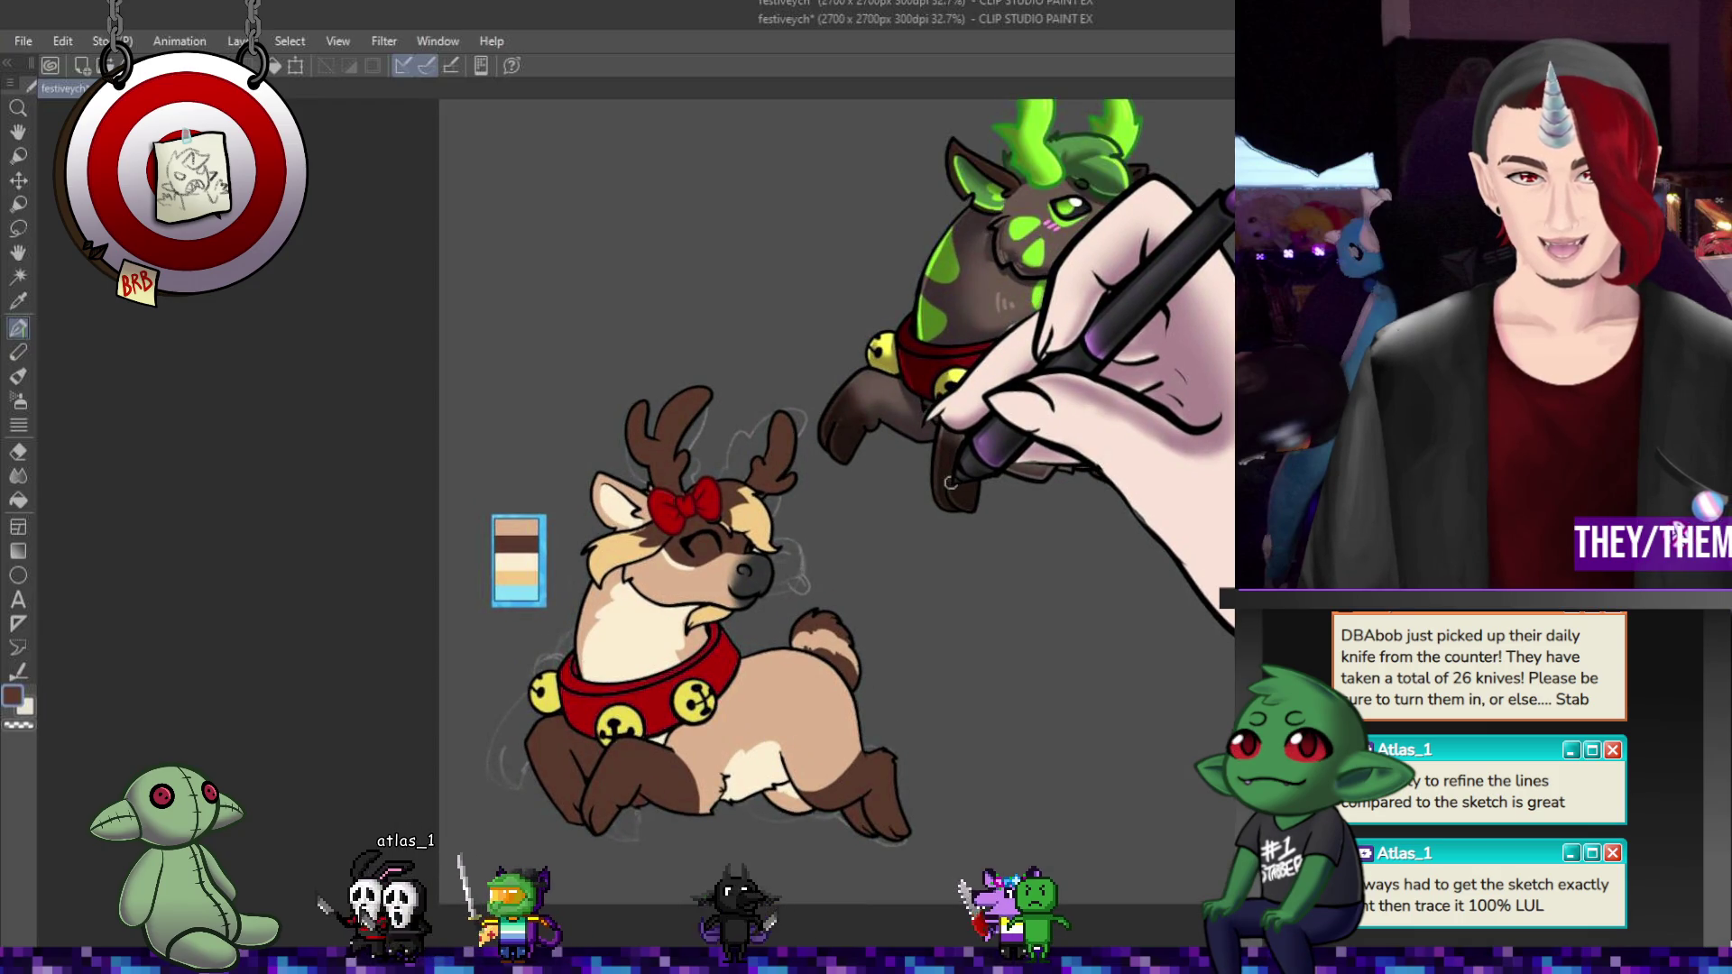
pyautogui.scroll(1, 813, 510)
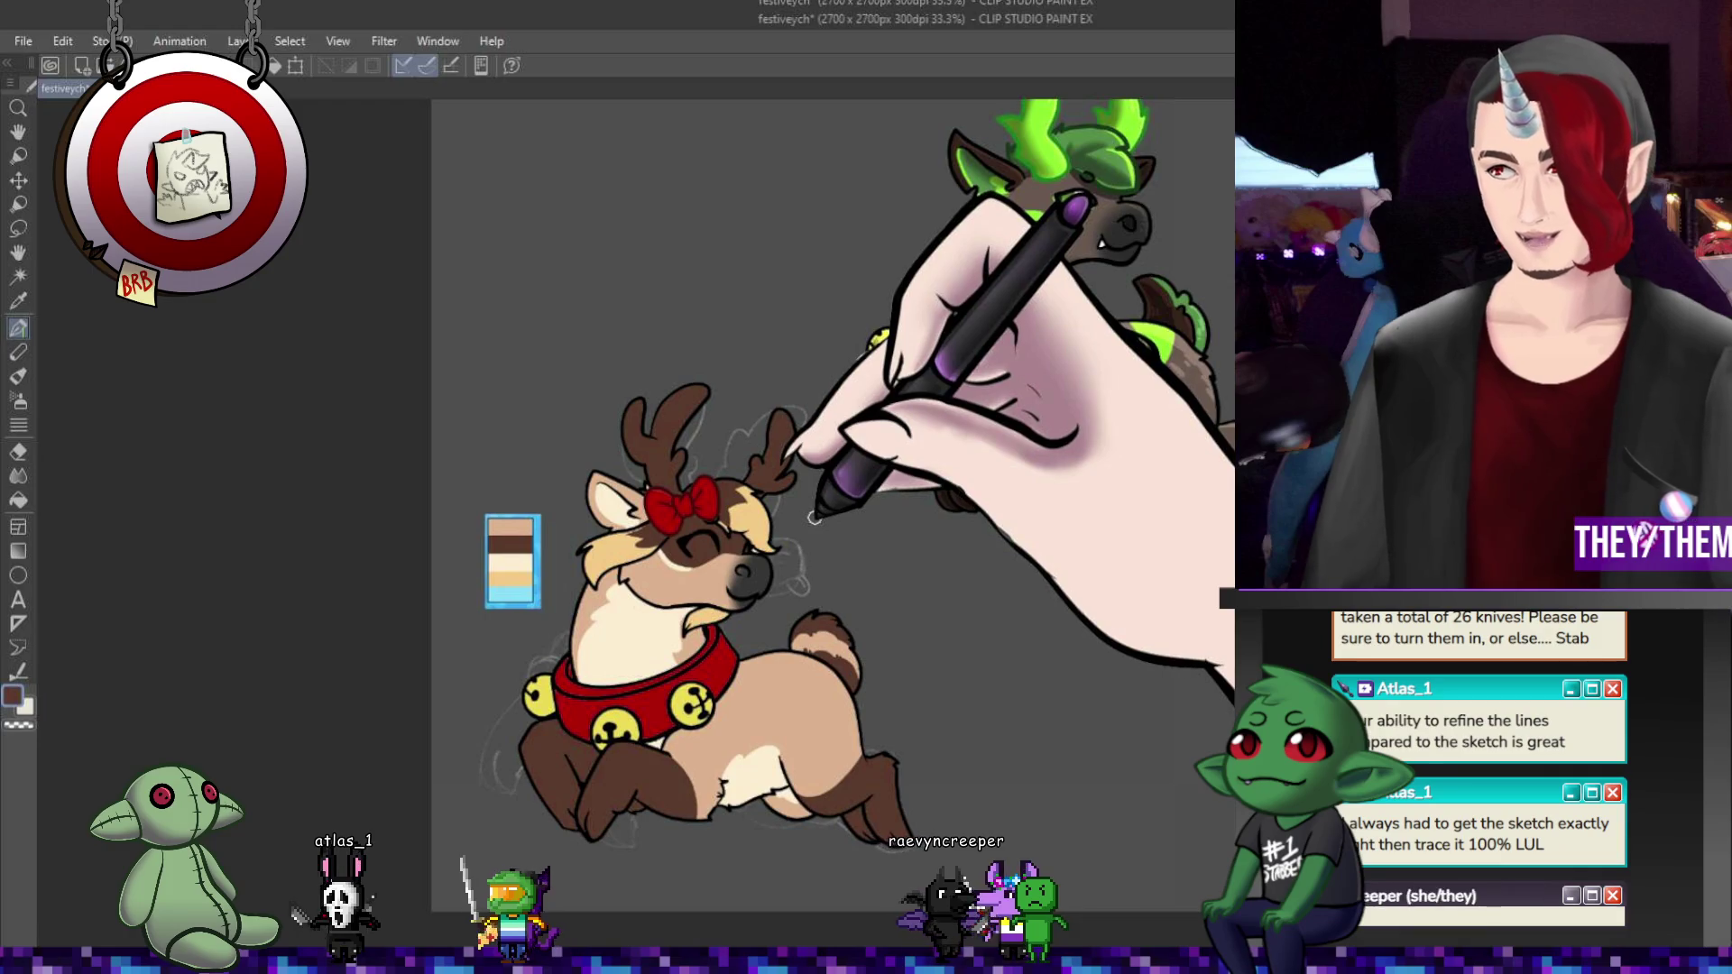
pyautogui.scroll(2, 551, 575)
pyautogui.scroll(-3, 551, 576)
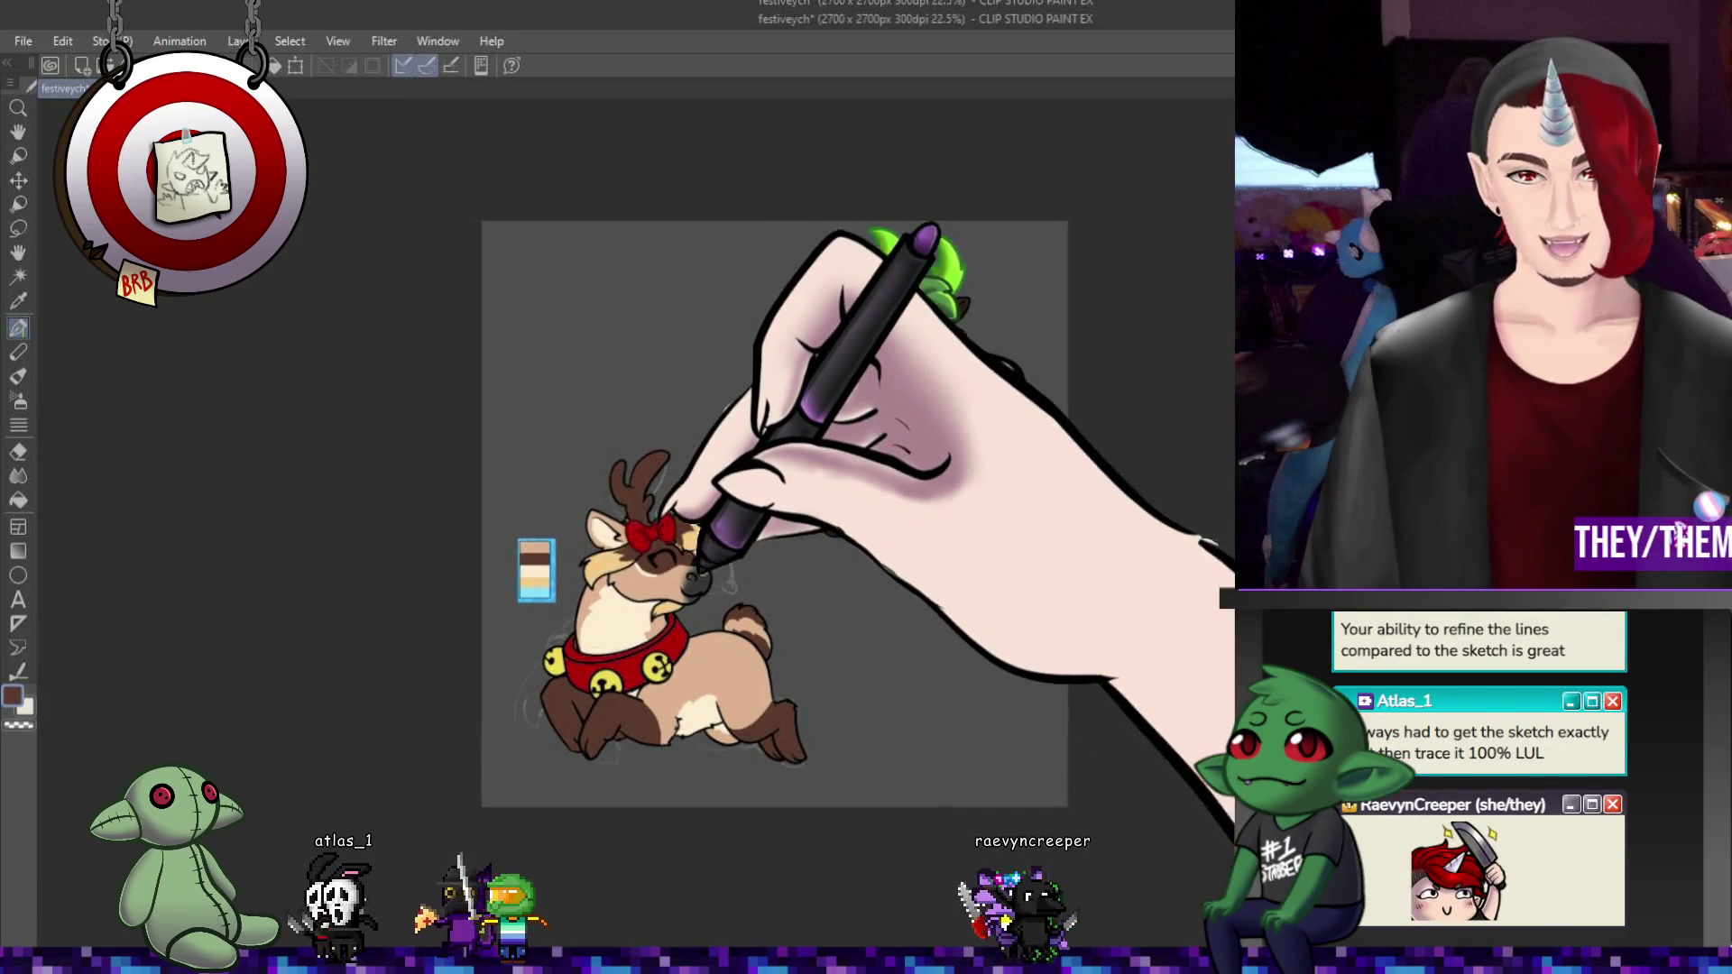
pyautogui.scroll(3, 697, 570)
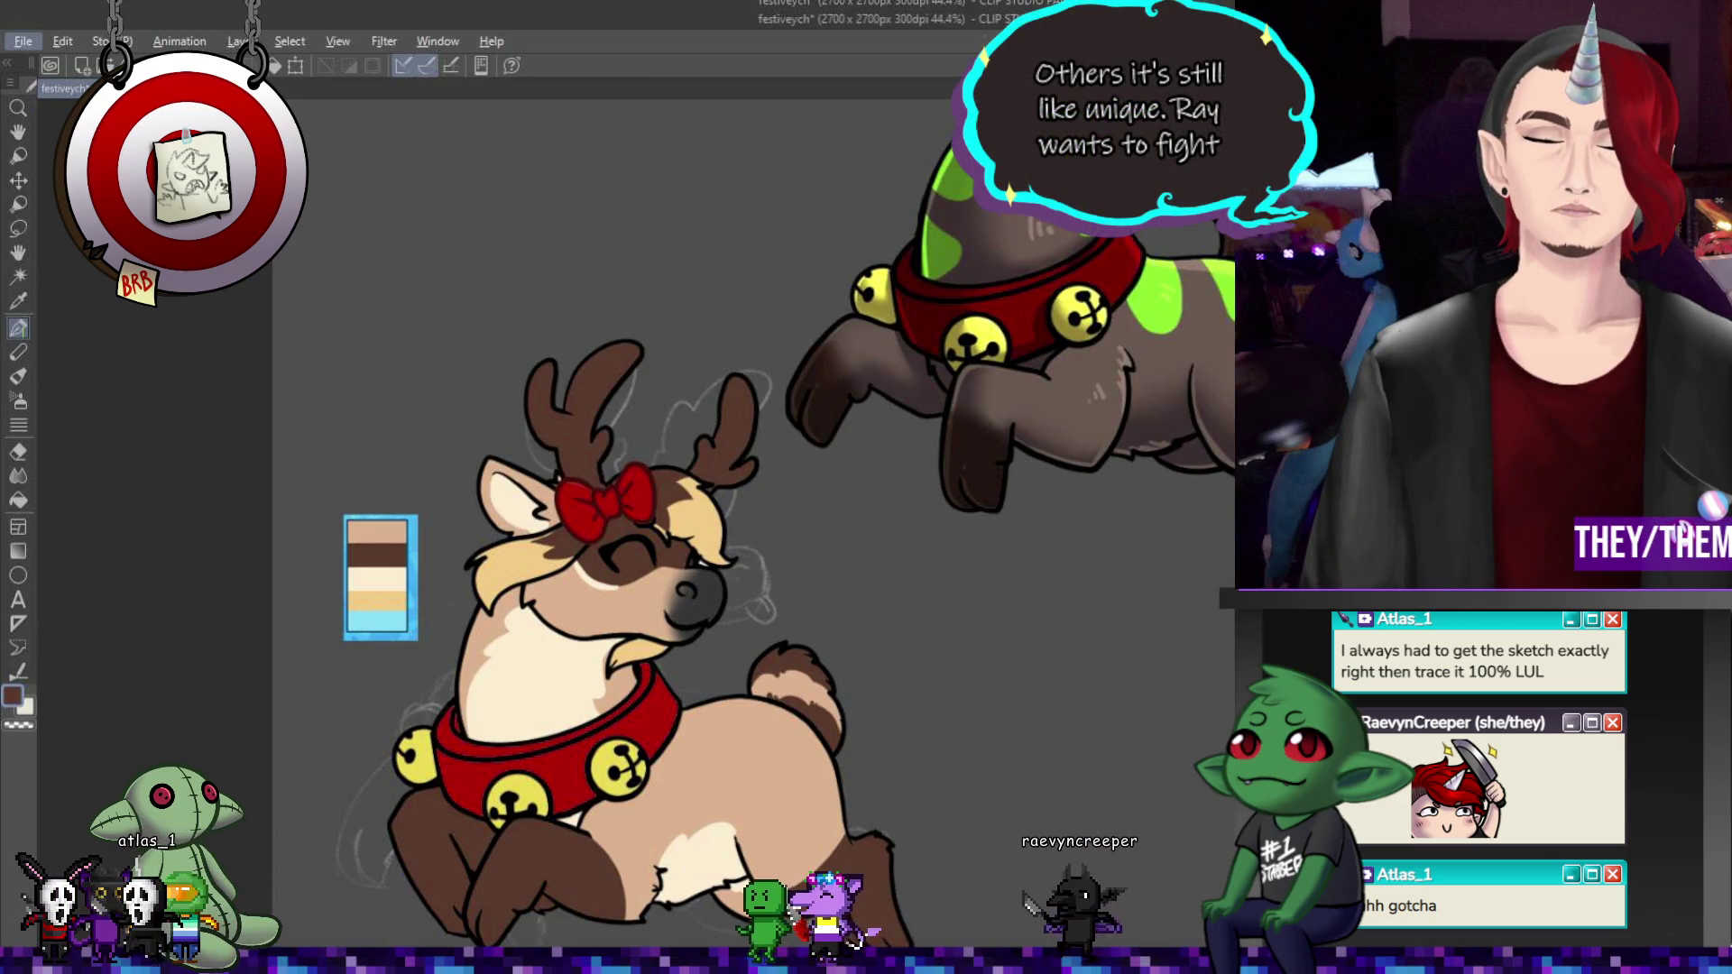
# - Undo and redo twice to compare the brown markings and cream chest fill
pyautogui.hotkey('ctrl', 'z')
pyautogui.hotkey('ctrl', 'y')
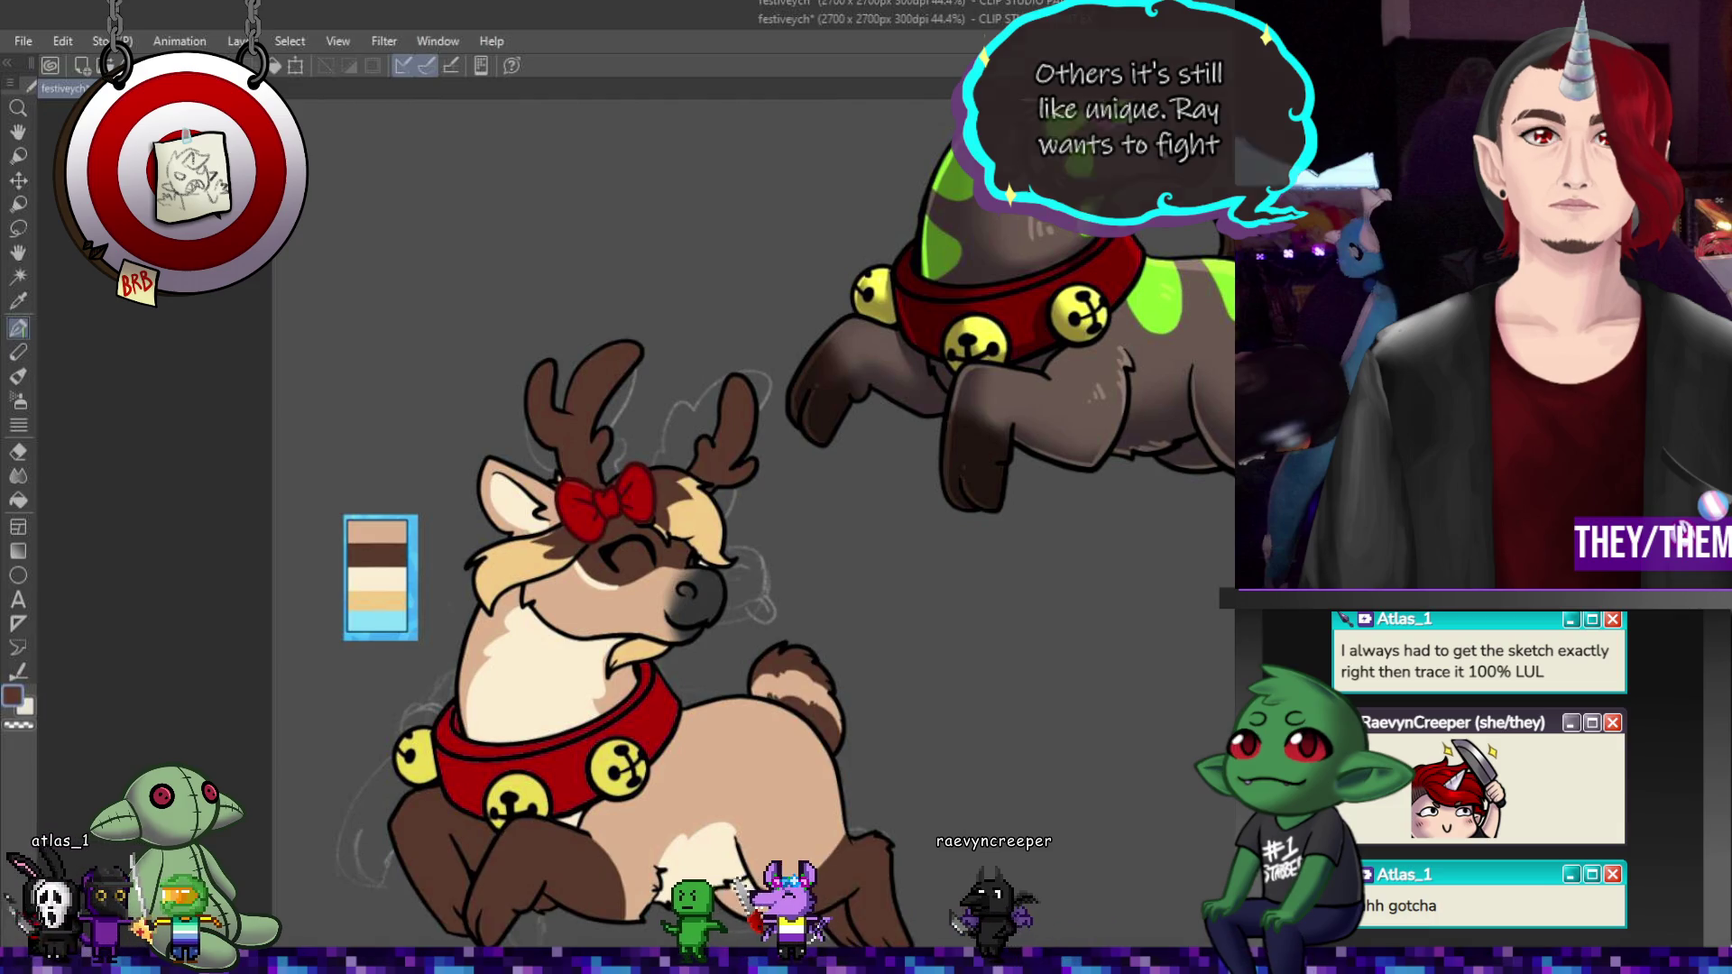
pyautogui.hotkey('ctrl', 'z')
pyautogui.hotkey('ctrl', 'y')
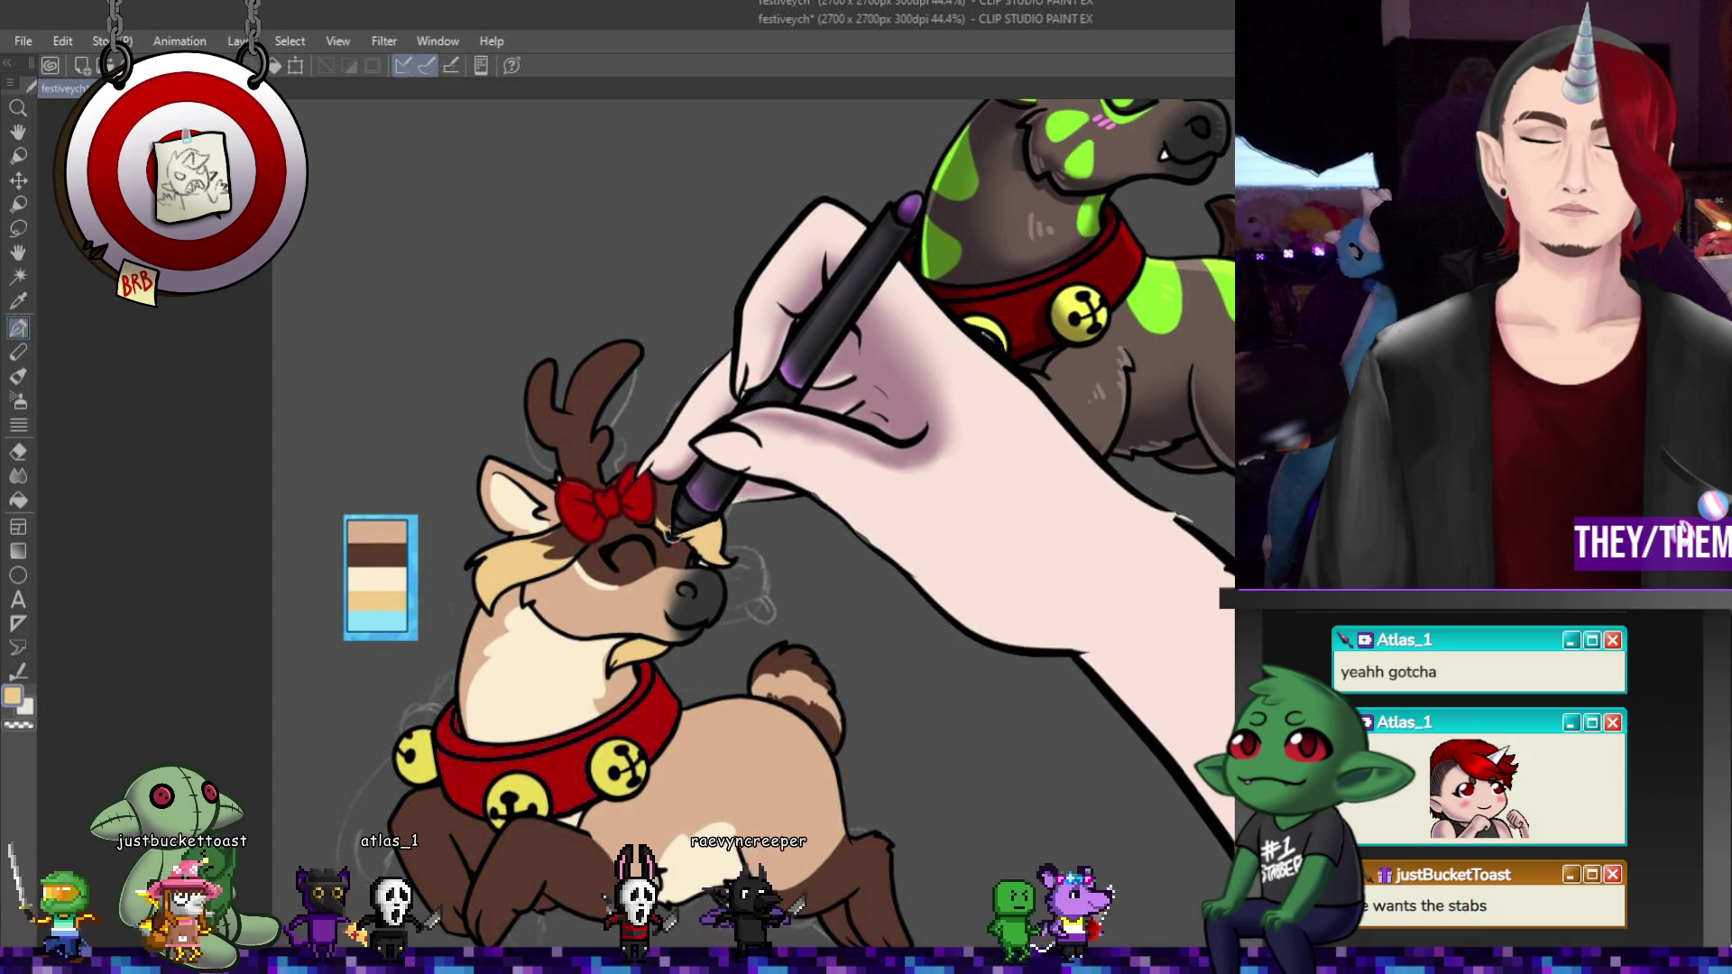
# - Zoom into the head and sample the tan forehead fur, then dark brown near the ear
pyautogui.keyDown('alt'); pyautogui.click(652, 512); pyautogui.keyUp('alt')
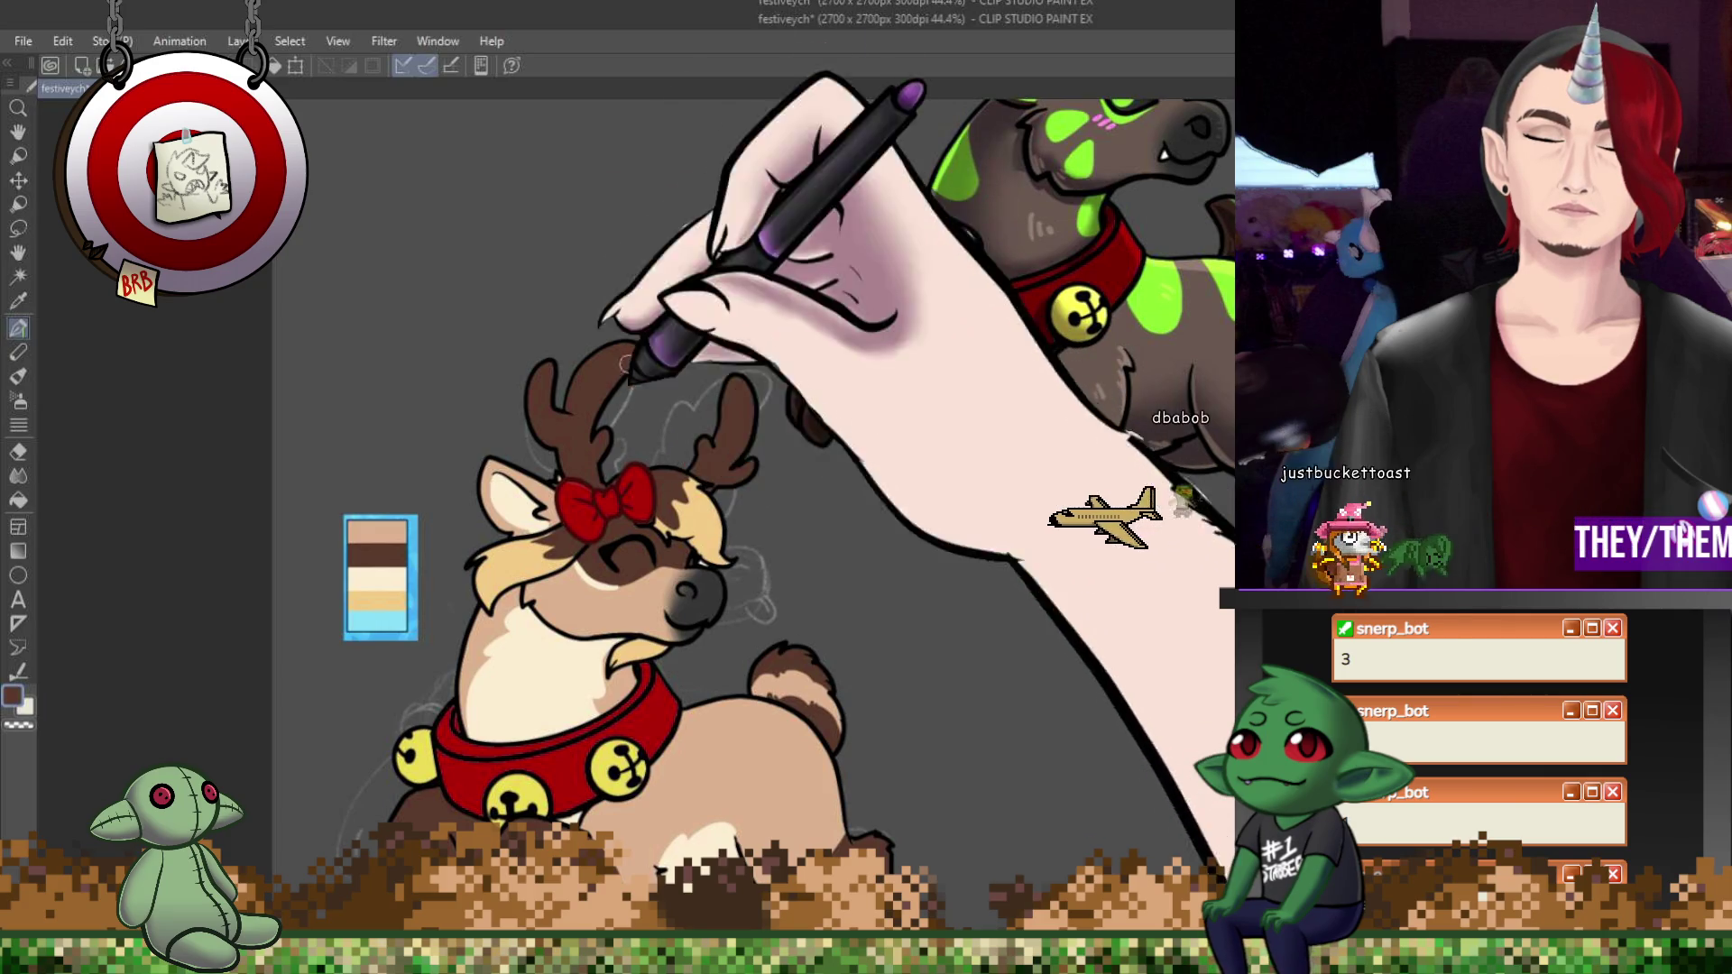
pyautogui.scroll(5, 660, 487)
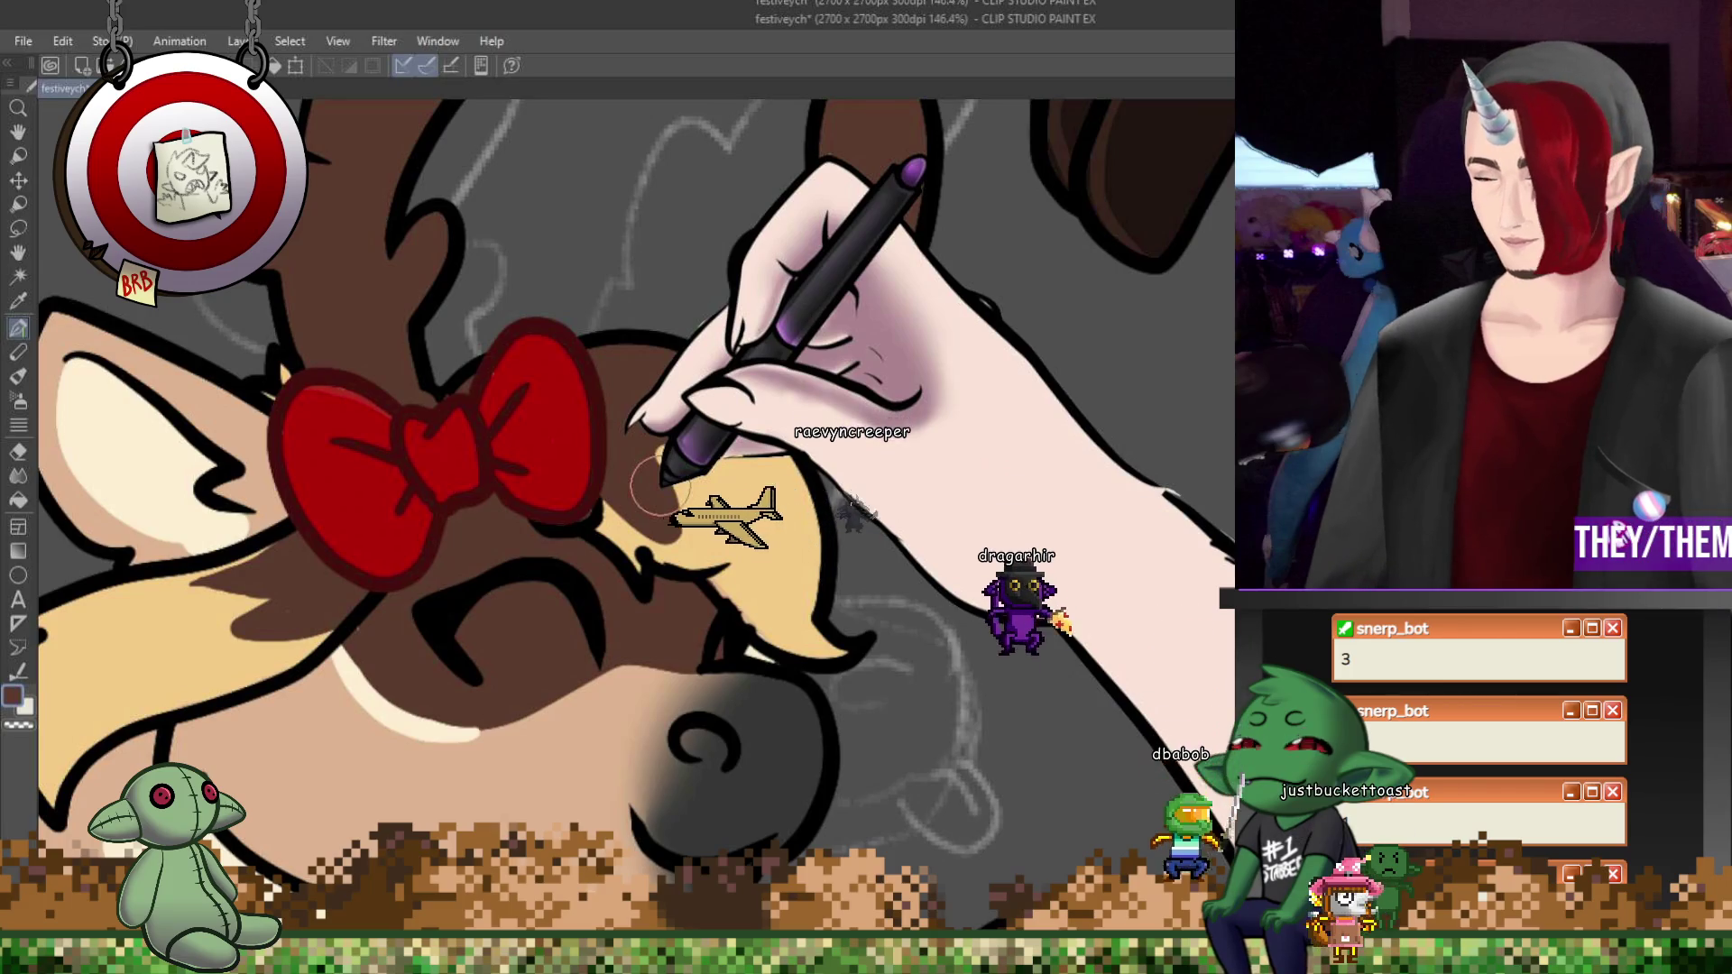
pyautogui.keyDown('alt'); pyautogui.click(694, 492); pyautogui.keyUp('alt')
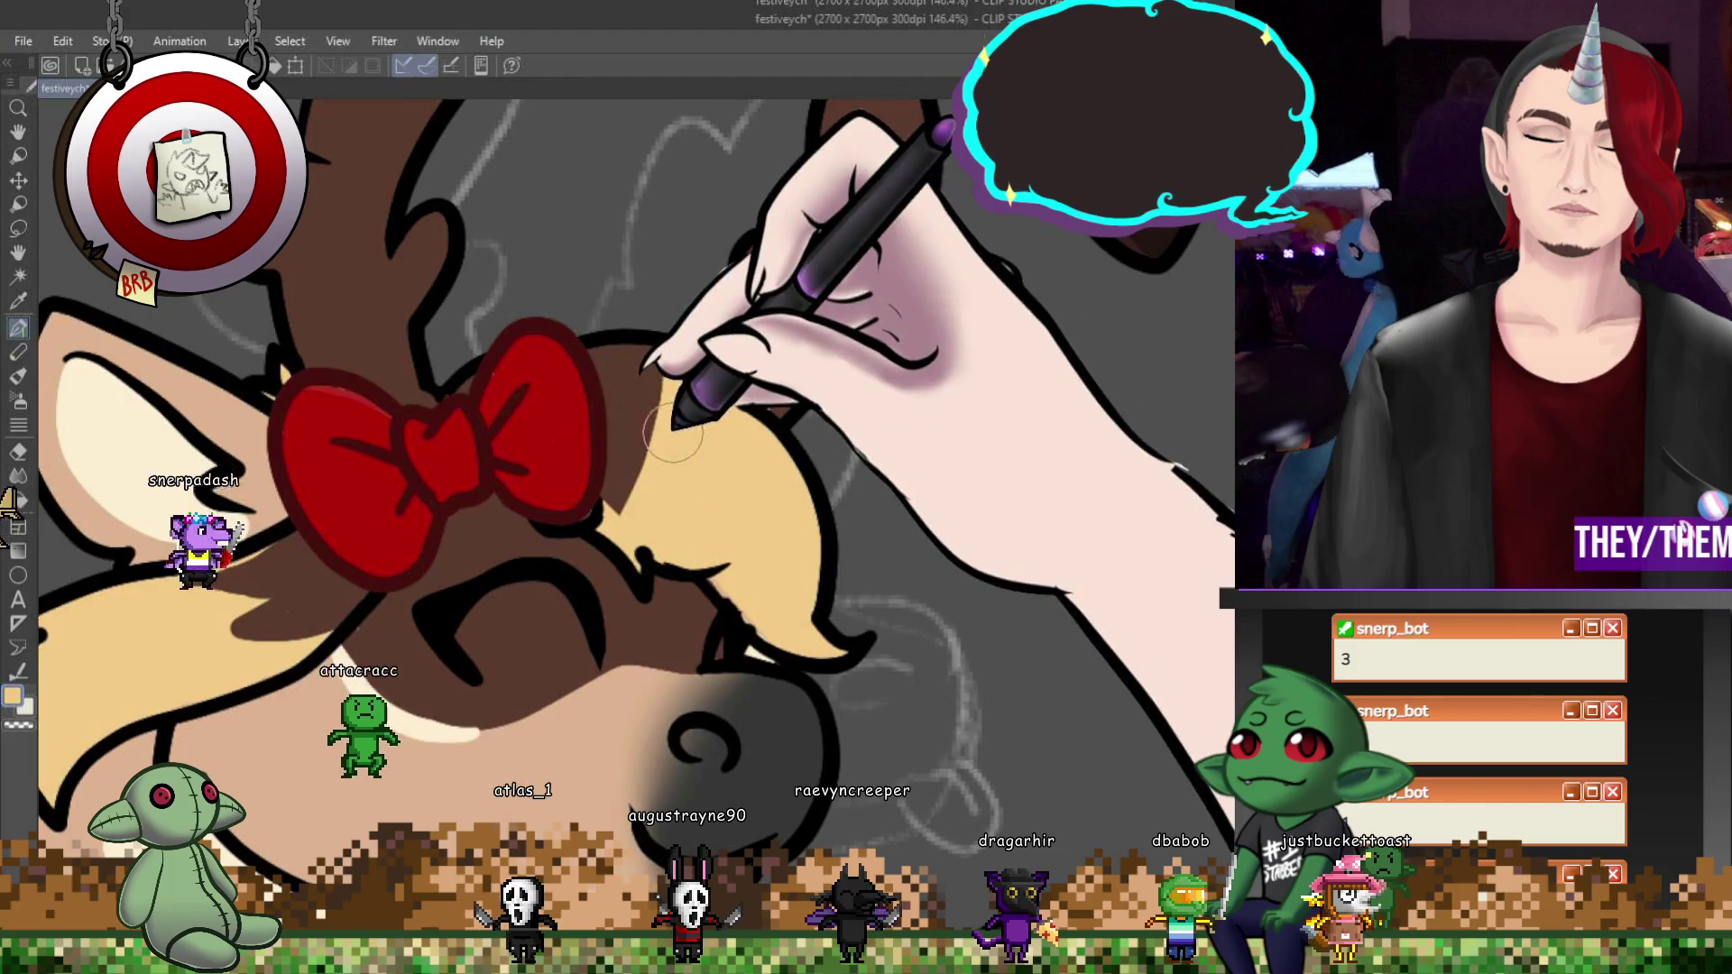
pyautogui.keyDown('alt'); pyautogui.click(656, 501); pyautogui.keyUp('alt')
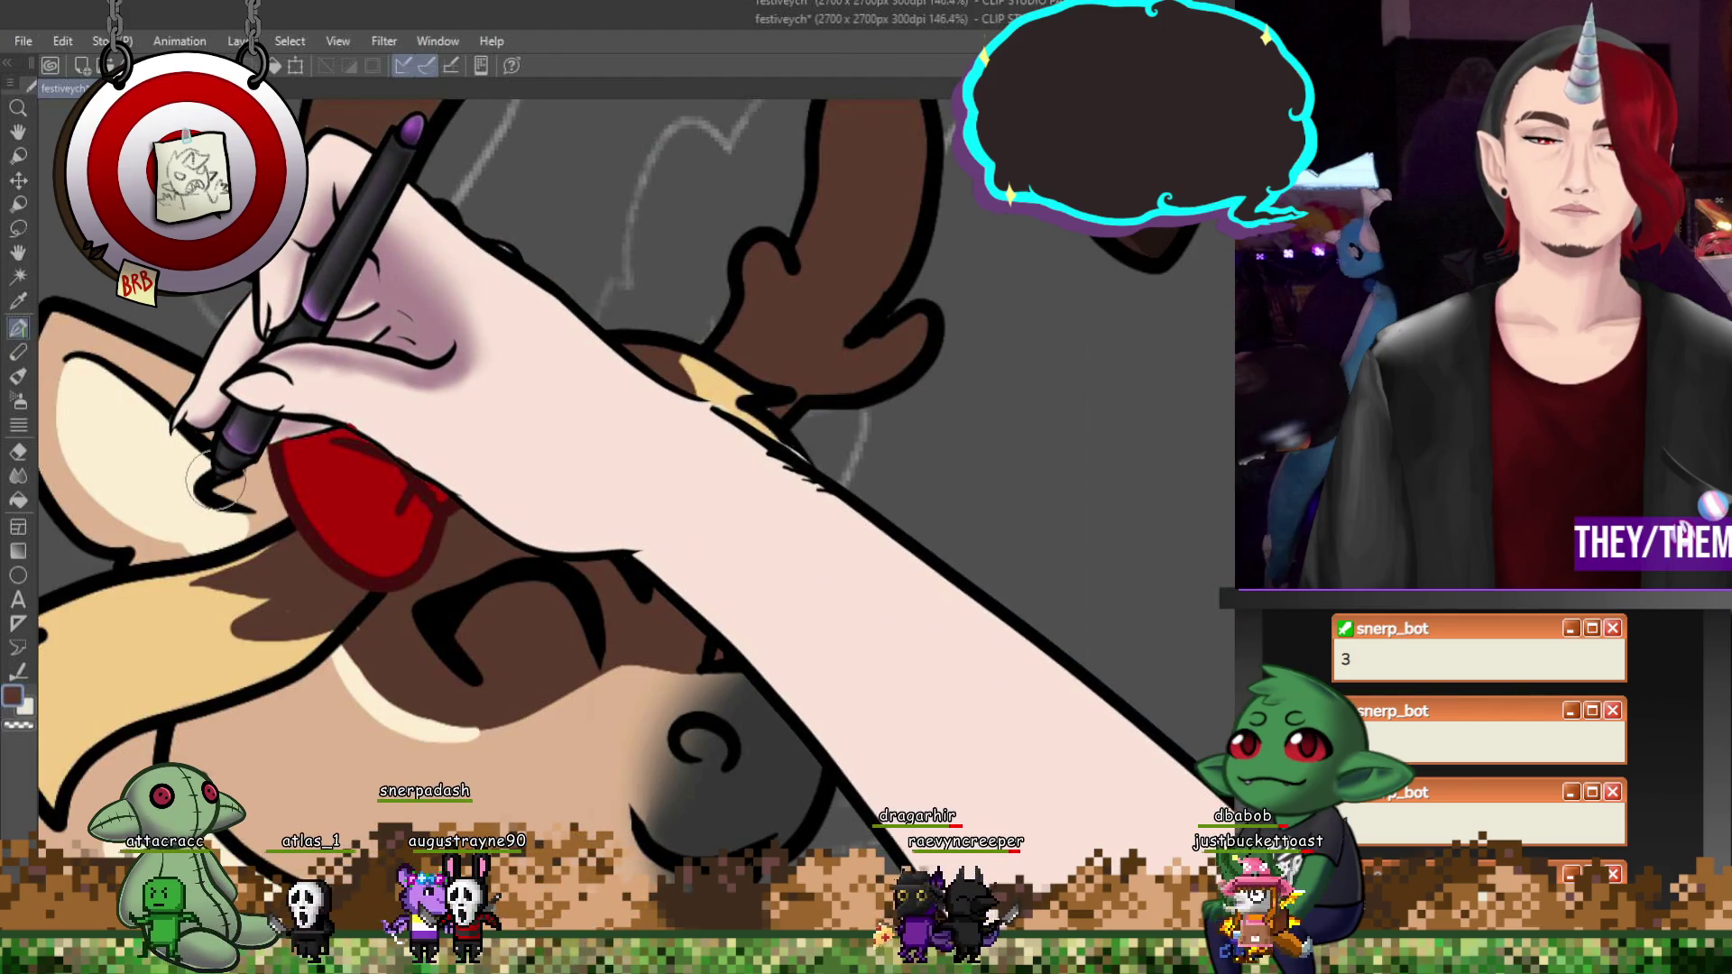
pyautogui.scroll(-10, 216, 488)
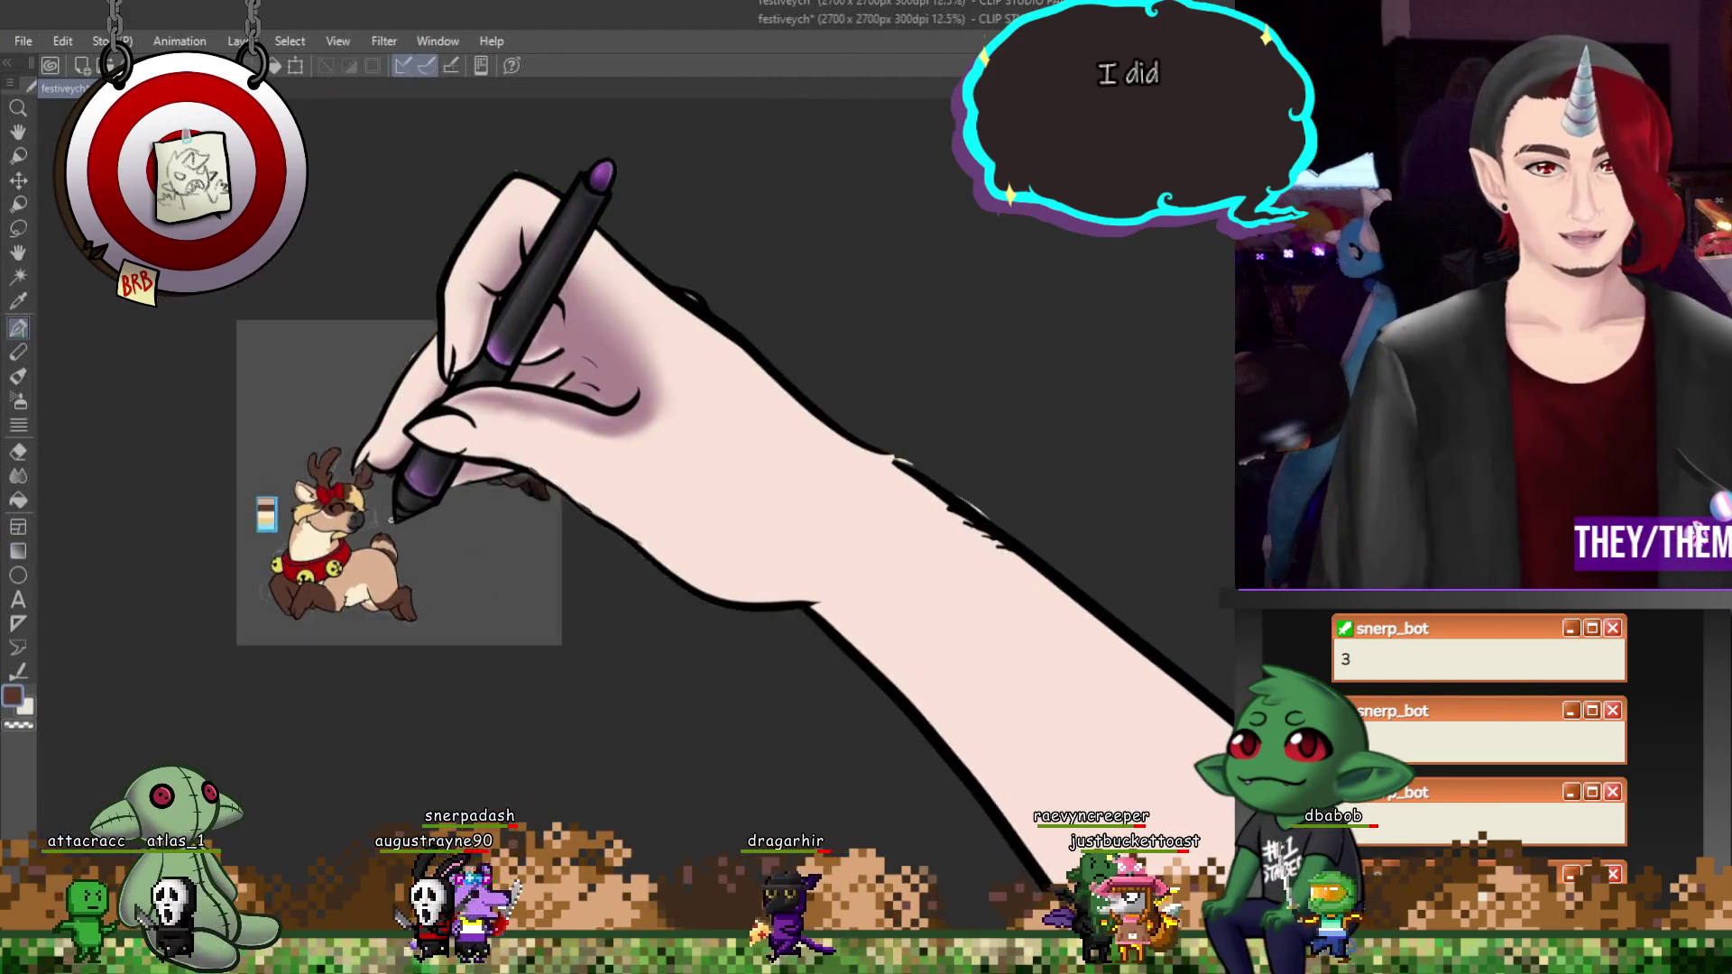
pyautogui.scroll(8, 391, 478)
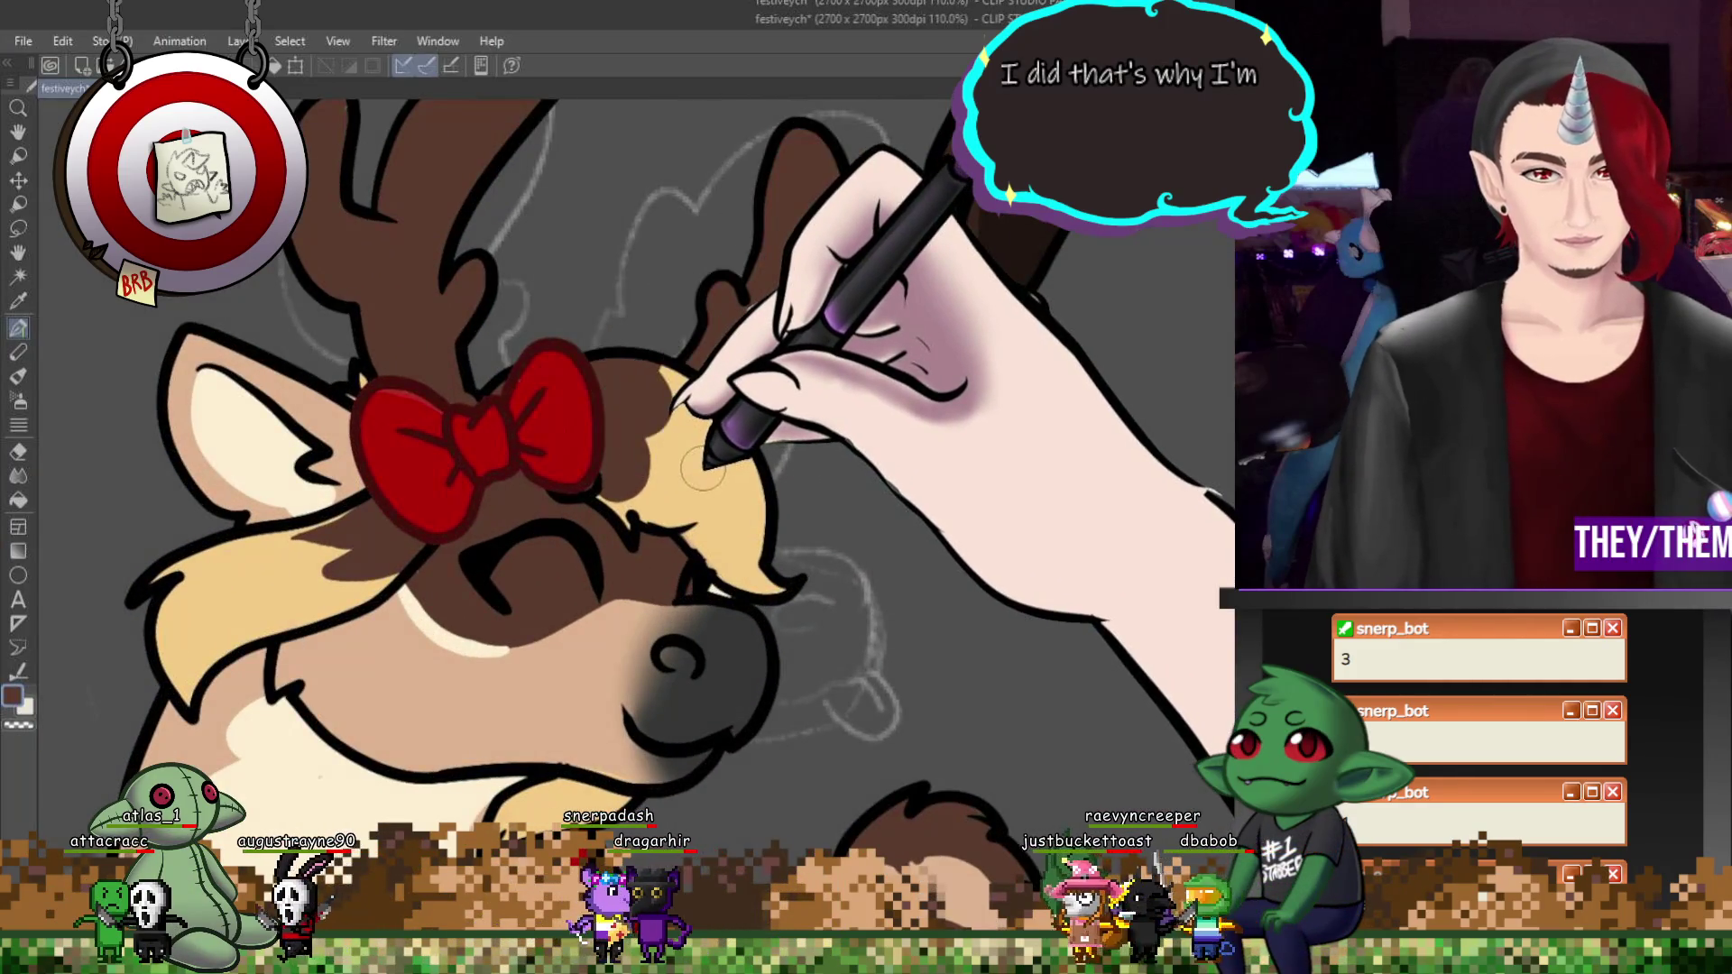